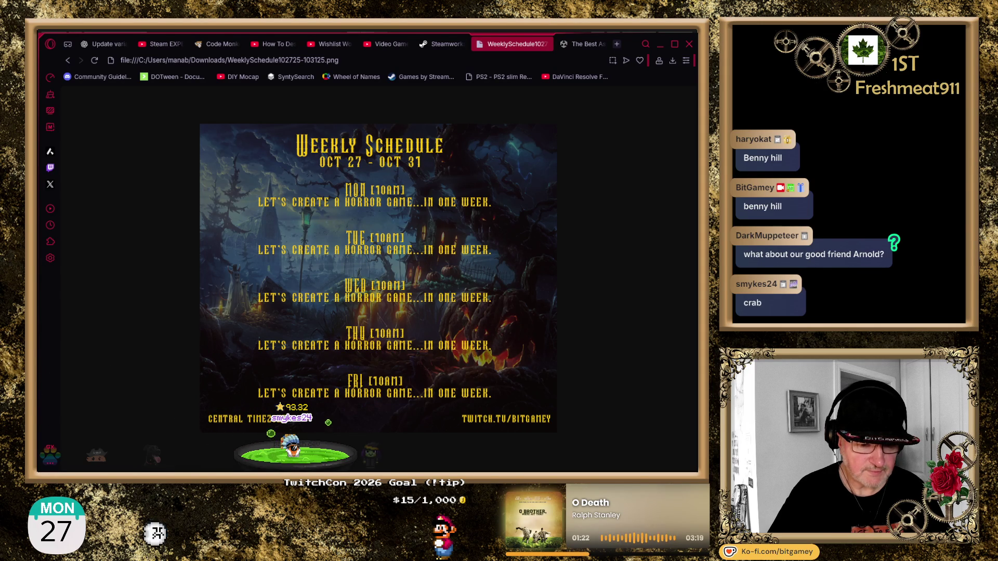
Switch from the browser back to the Unity editor with the HauntedHouse scene.
key(alt+Tab)
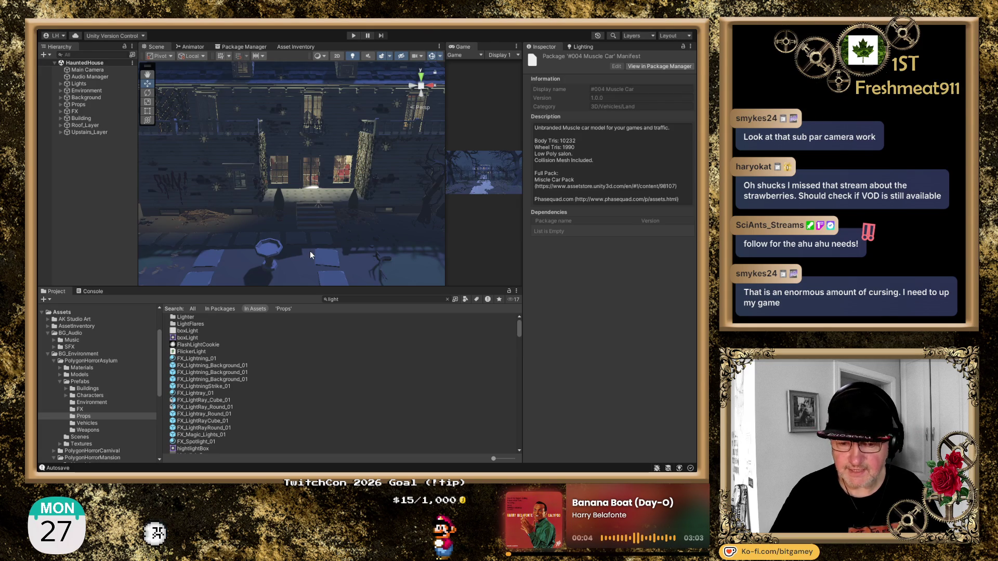
Show the AK Studio Art folder's contents, containing only the Cheval Mirror folder.
click(71, 319)
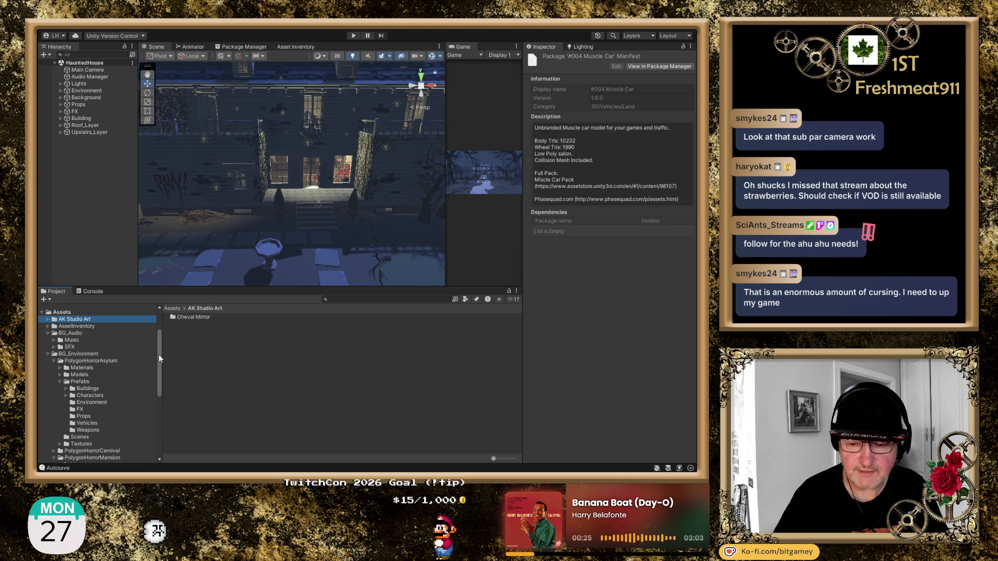
Collapse BG_Environment, BG_Audio and BG_VFX, and move AK Studio Art into BG_Props.
click(84, 327)
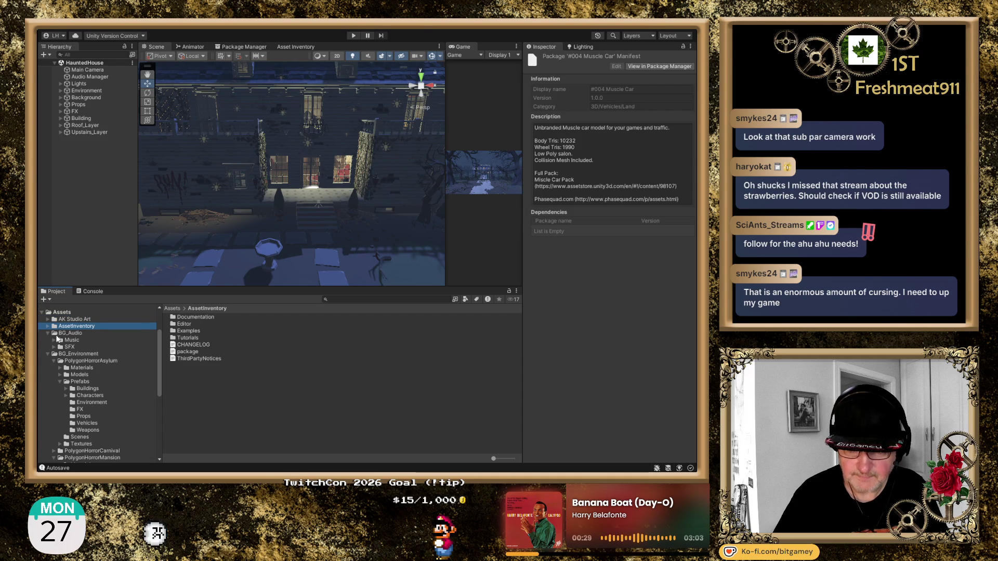
click(47, 353)
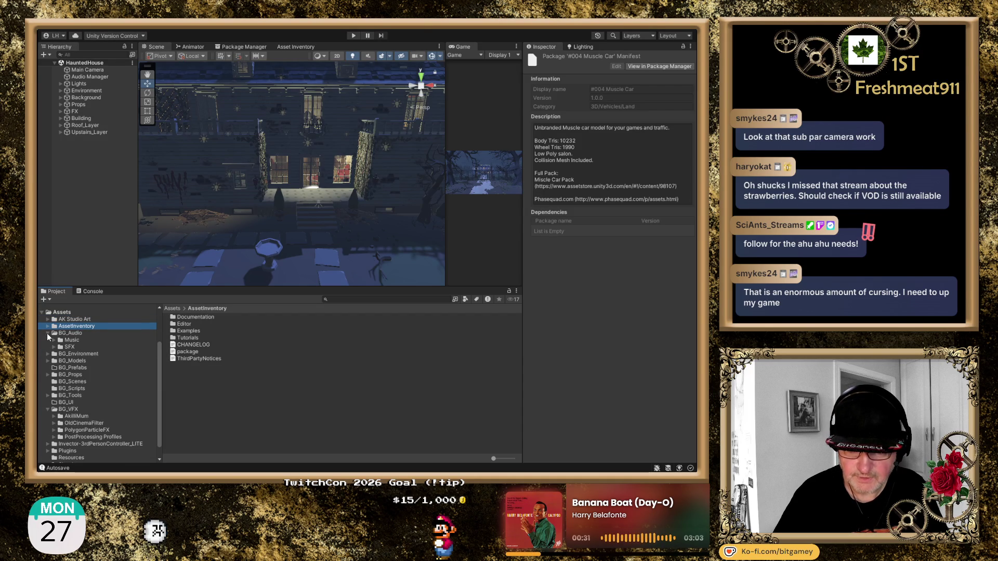
click(47, 333)
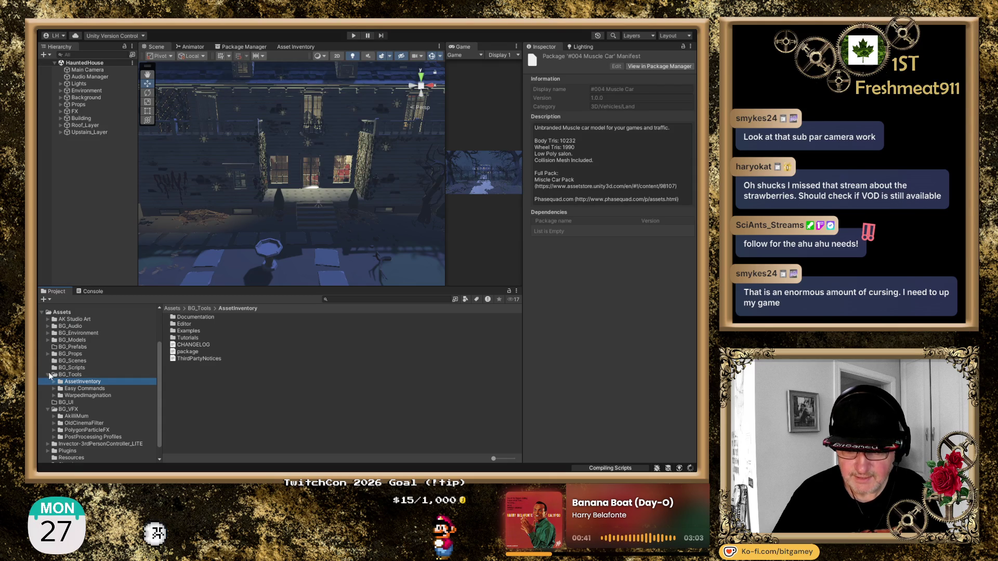
click(48, 374)
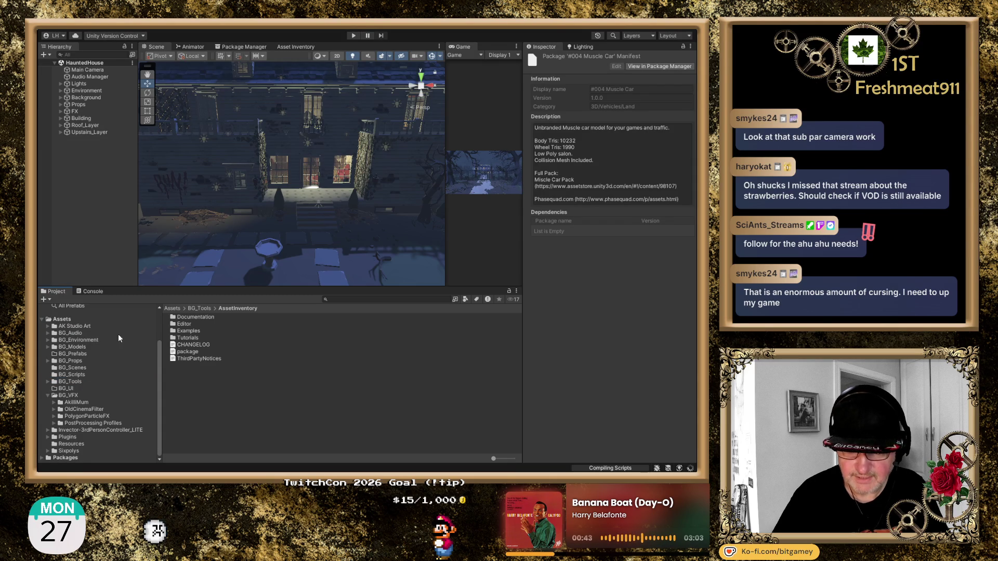
click(45, 395)
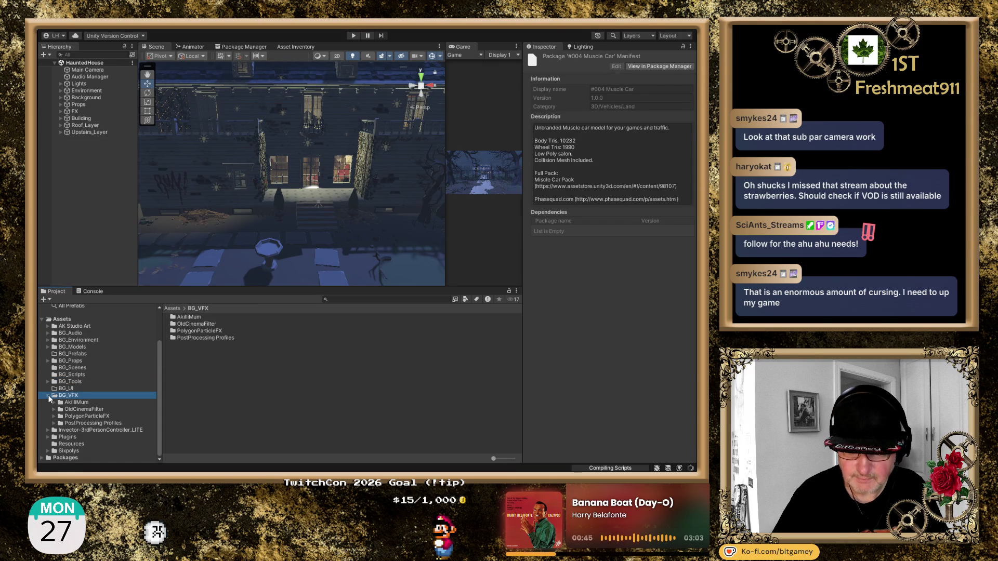
click(49, 395)
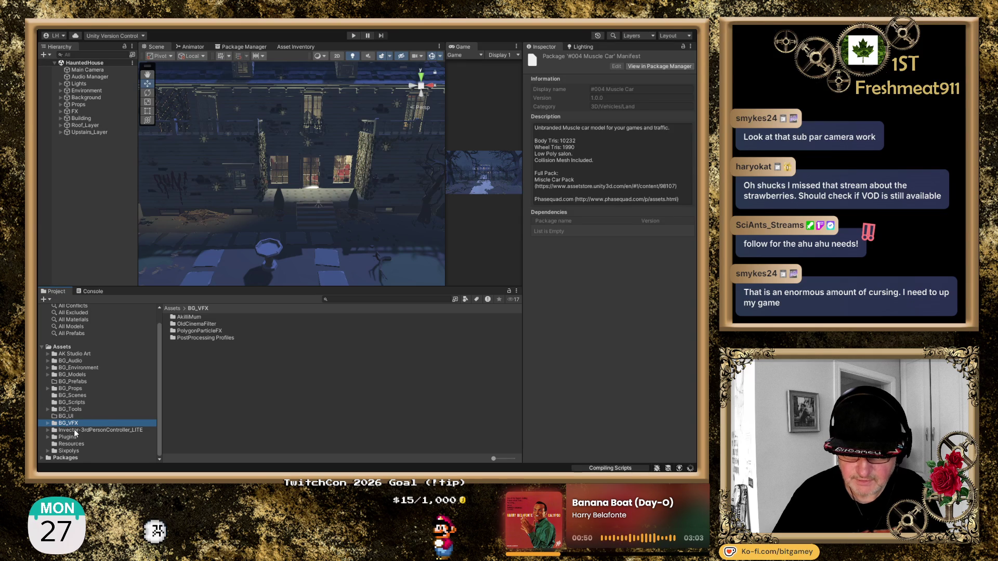
click(71, 411)
click(91, 430)
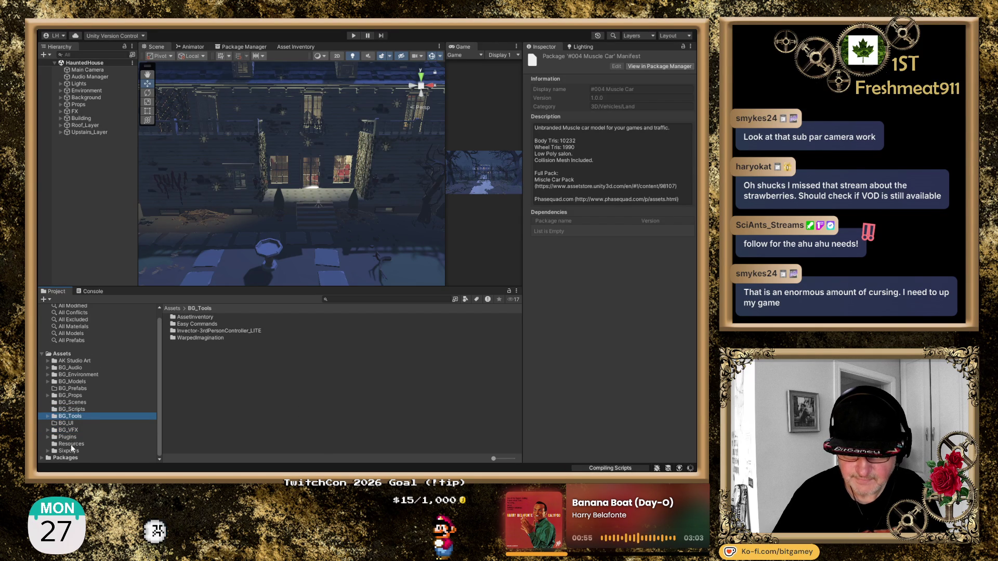
click(72, 361)
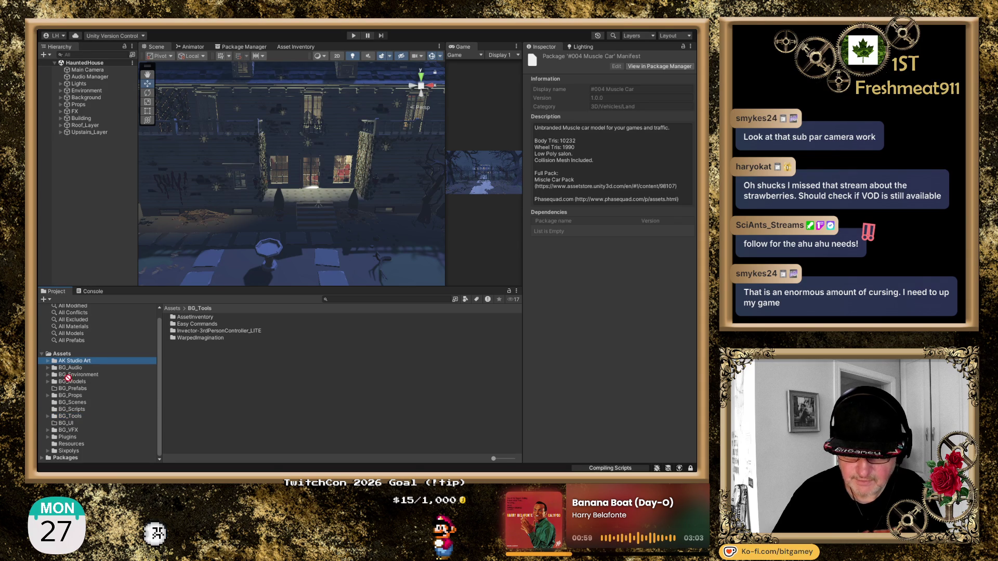
drag(62, 398, 62, 398)
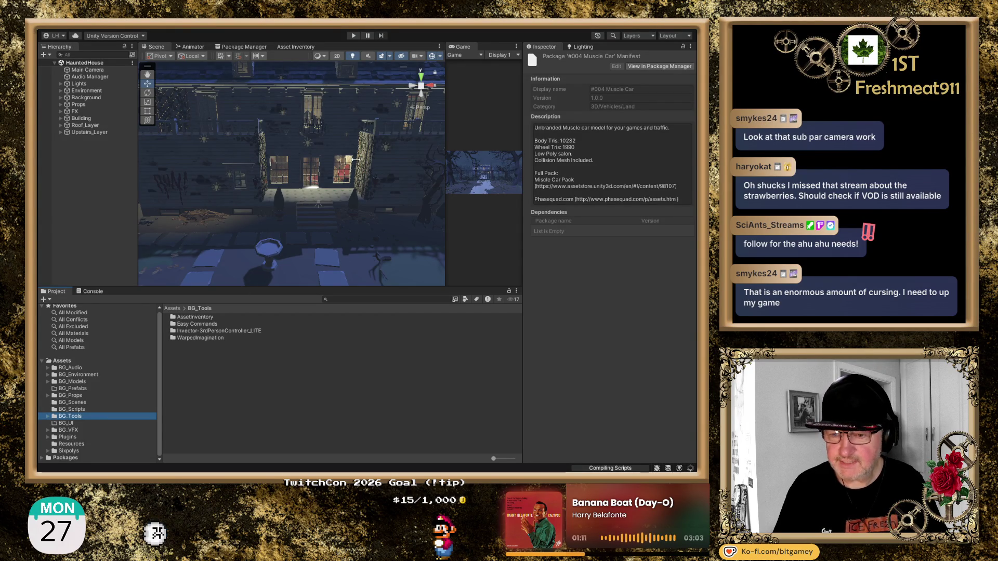
Orbit over the grounds and greenhouse, then zoom into the dark house interior.
scroll(304, 156, down, 8)
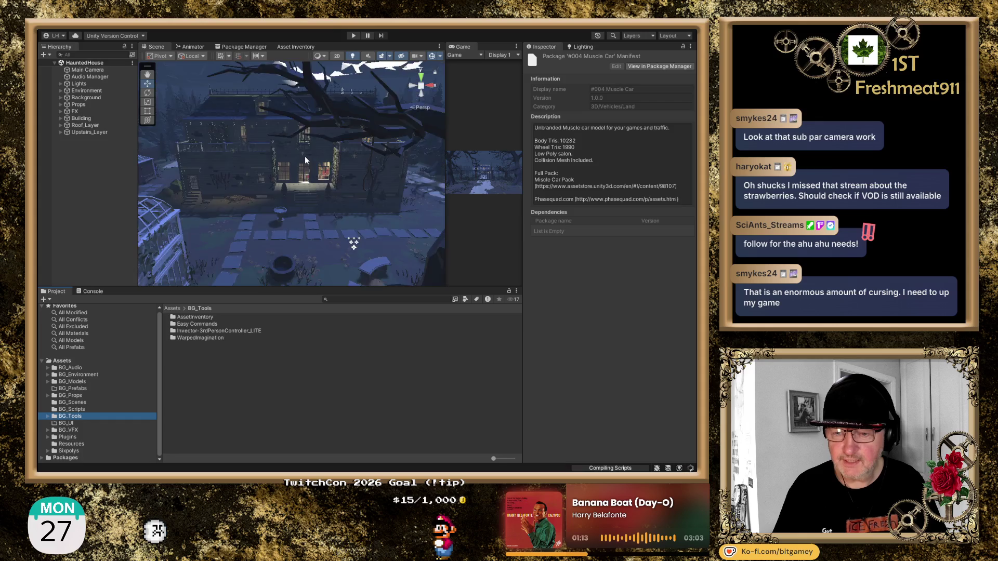
mouse_move(346, 202)
mouse_down()
mouse_move(165, 202)
mouse_move(439, 201)
mouse_move(342, 204)
mouse_up()
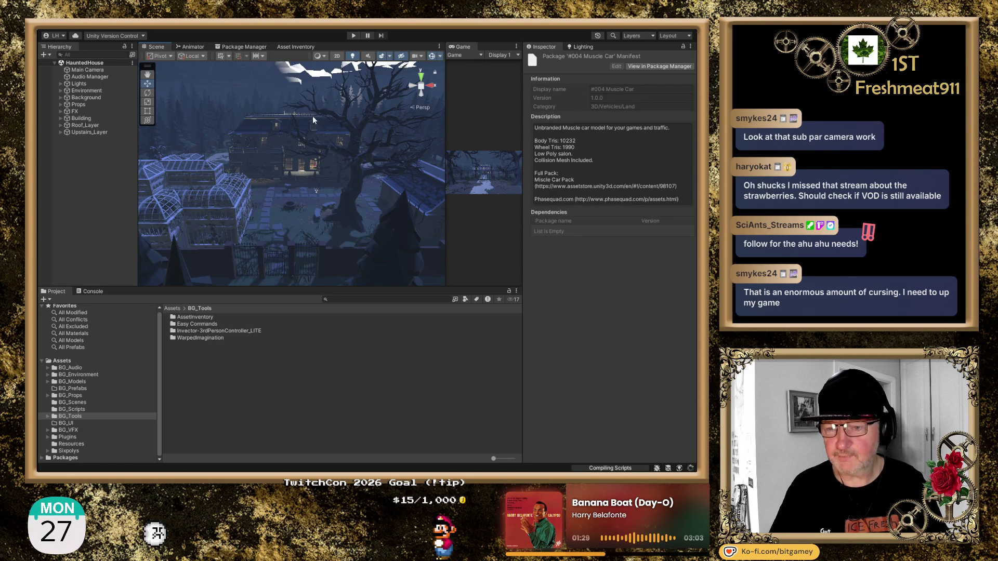
mouse_move(314, 124)
mouse_down()
mouse_move(314, 168)
mouse_move(323, 103)
mouse_move(355, 96)
mouse_up()
scroll(313, 155, up, 6)
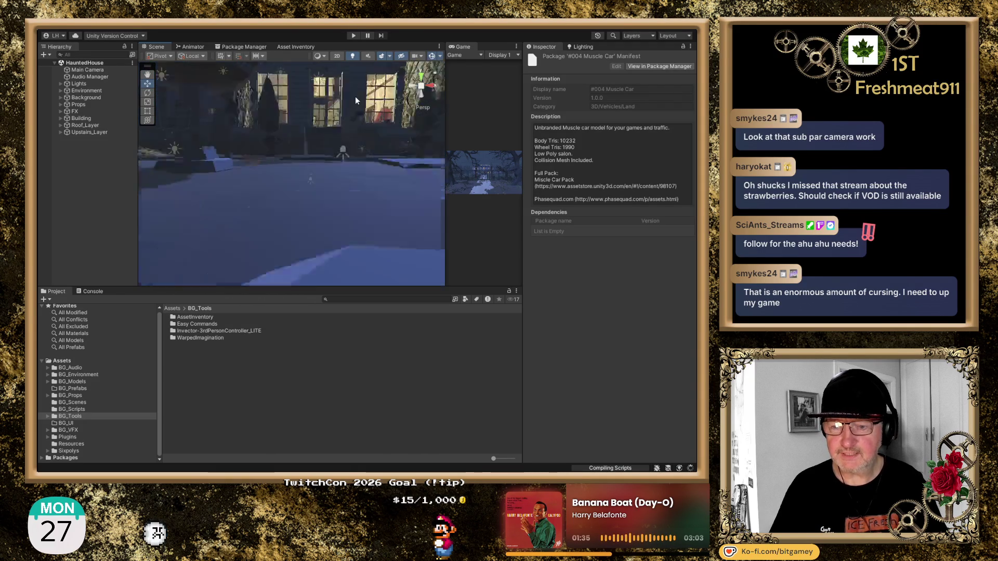
scroll(356, 98, up, 3)
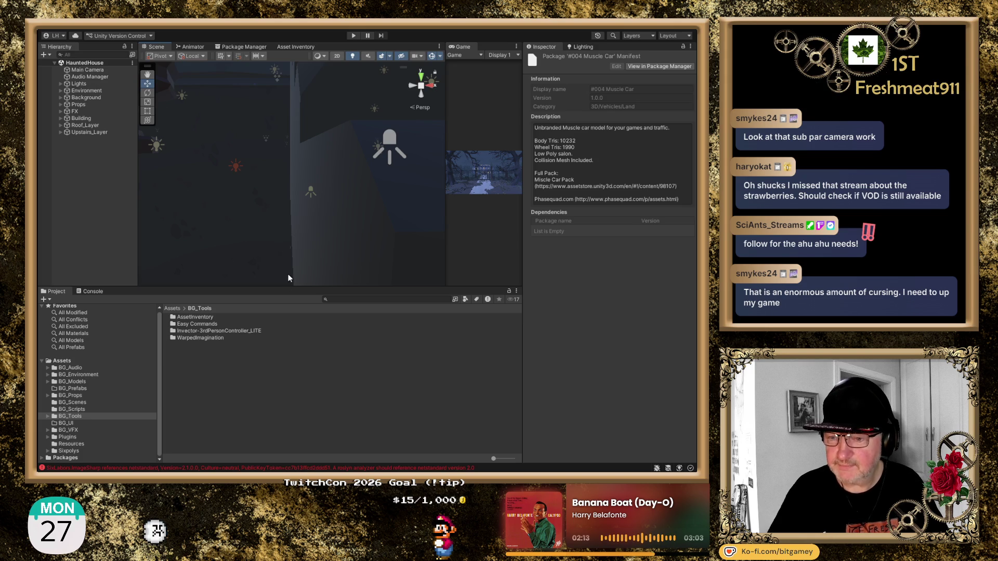
mouse_move(238, 256)
mouse_down()
mouse_move(294, 234)
mouse_move(322, 234)
mouse_up()
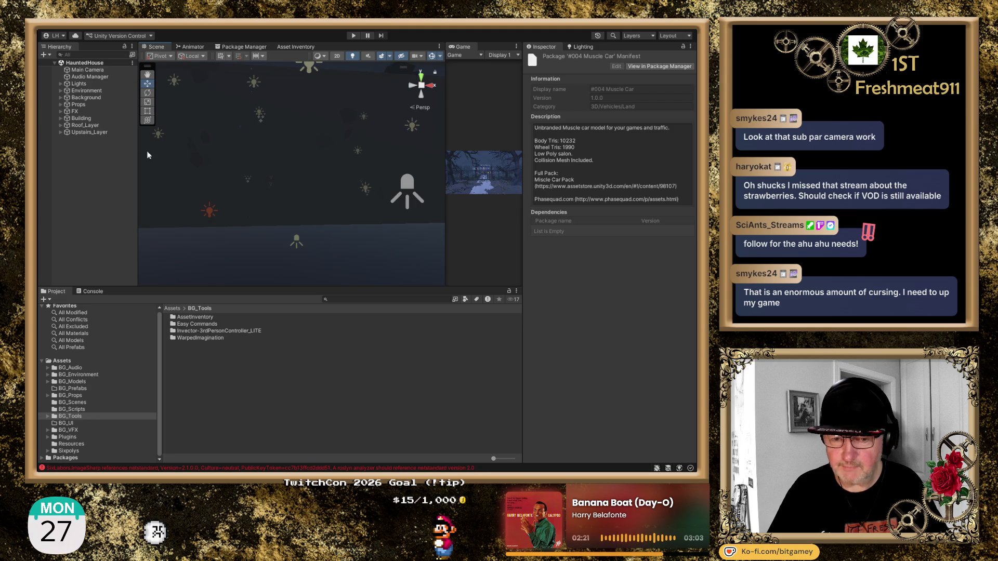
Expand the Props group and frame SM_Prop_Candle_Stand_02 in the Scene view.
click(61, 91)
click(61, 91)
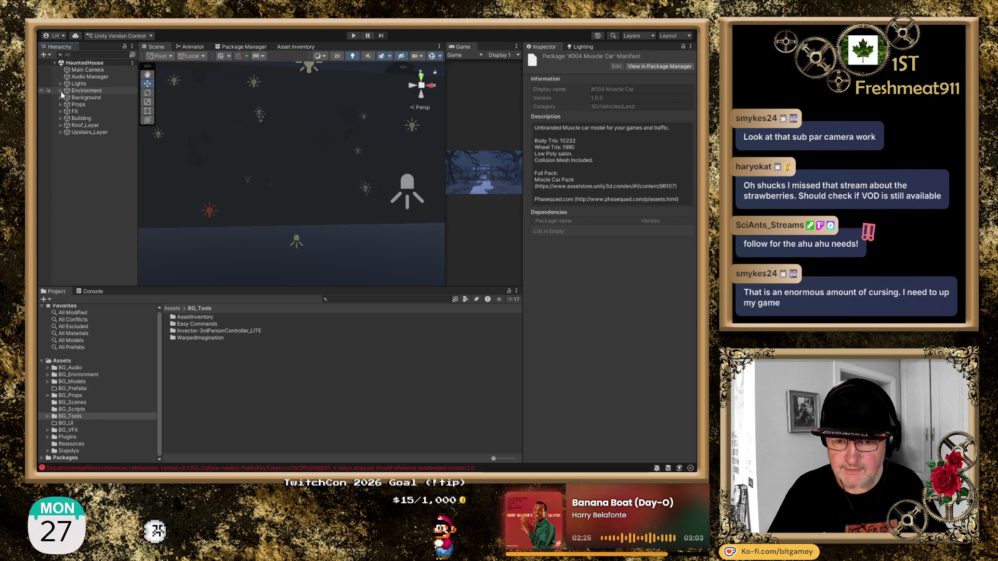
click(60, 105)
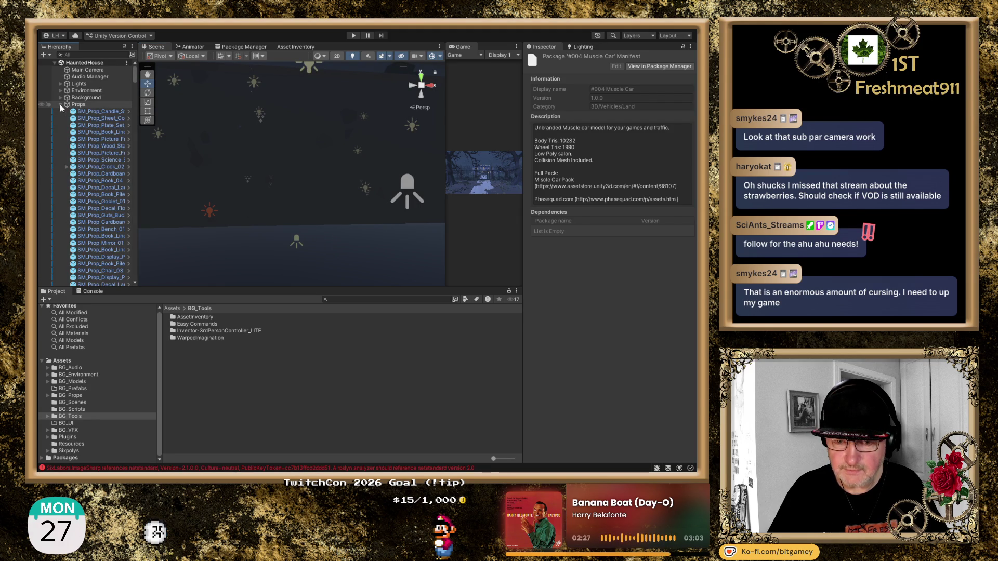
double_click(95, 113)
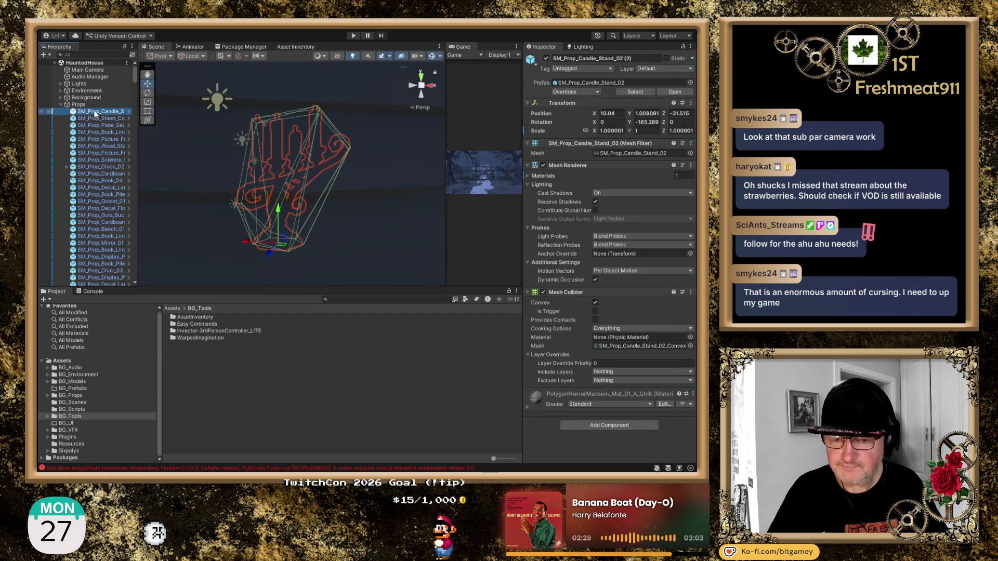
scroll(359, 177, up, 6)
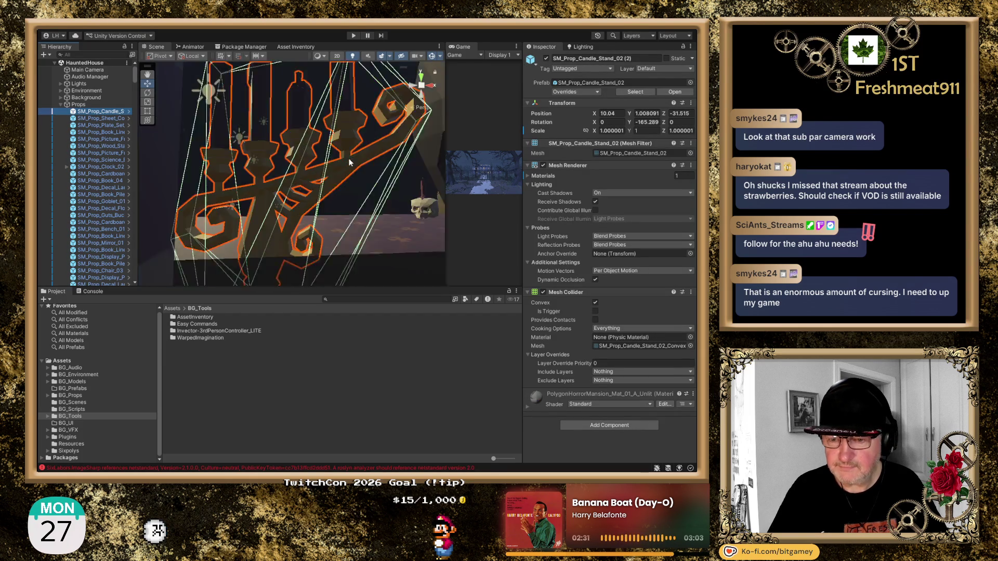
mouse_move(349, 158)
mouse_down()
mouse_move(108, 211)
mouse_move(379, 123)
mouse_move(342, 182)
mouse_move(370, 166)
mouse_move(291, 187)
mouse_move(369, 164)
mouse_move(333, 142)
mouse_move(367, 250)
mouse_up()
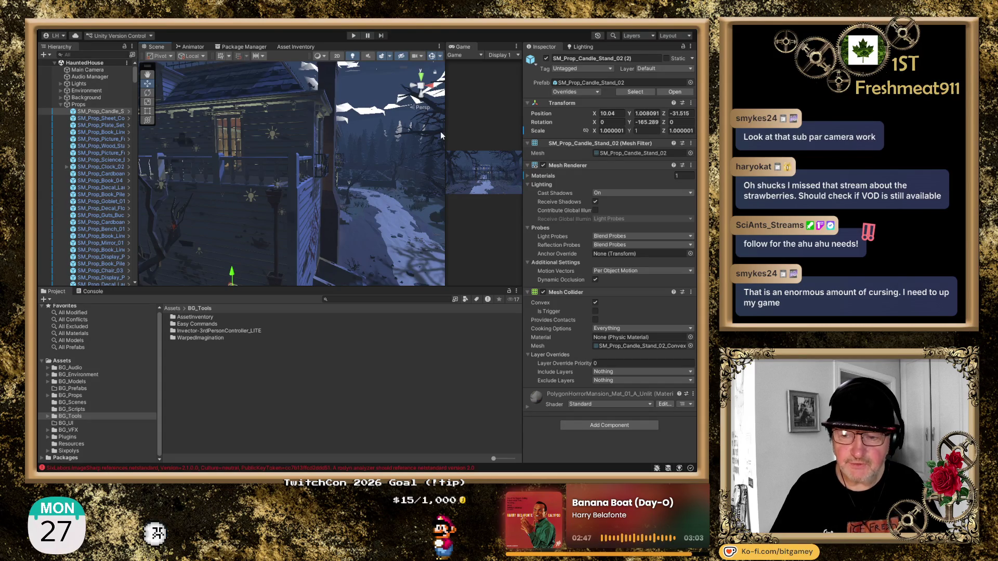
Widen the Game view beside the Scene view and zoom the scene in.
drag(444, 127, 393, 126)
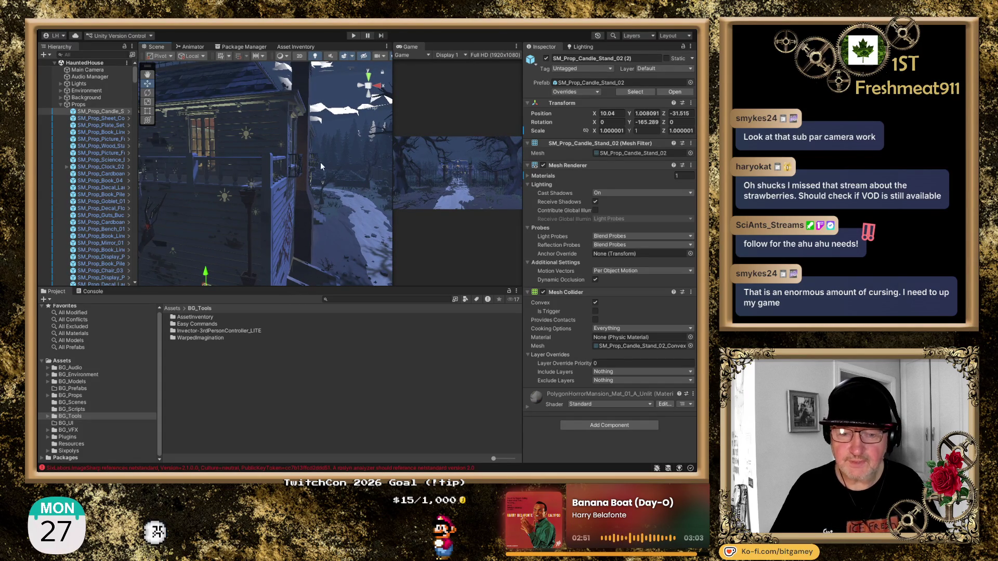
scroll(270, 196, up, 10)
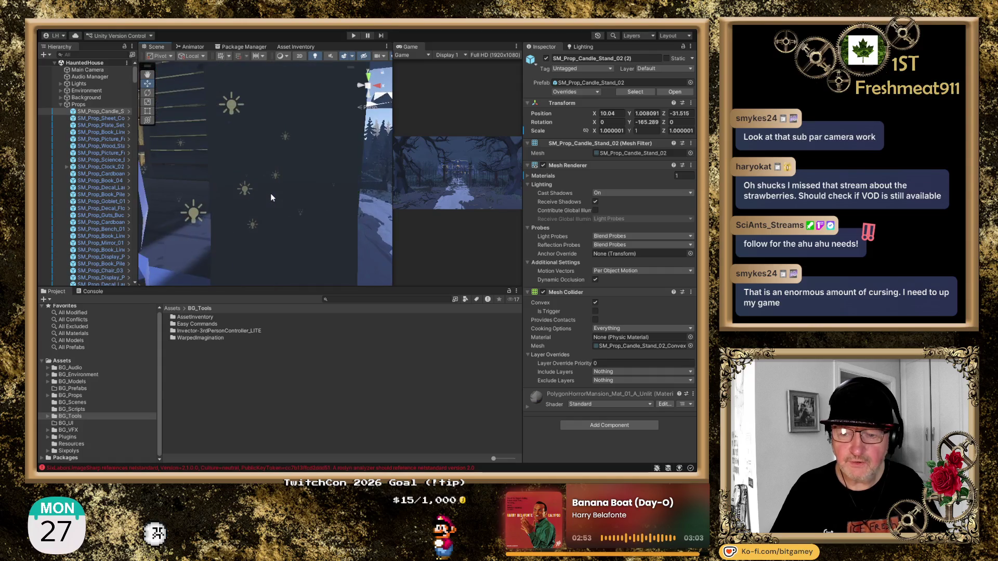
scroll(270, 196, up, 5)
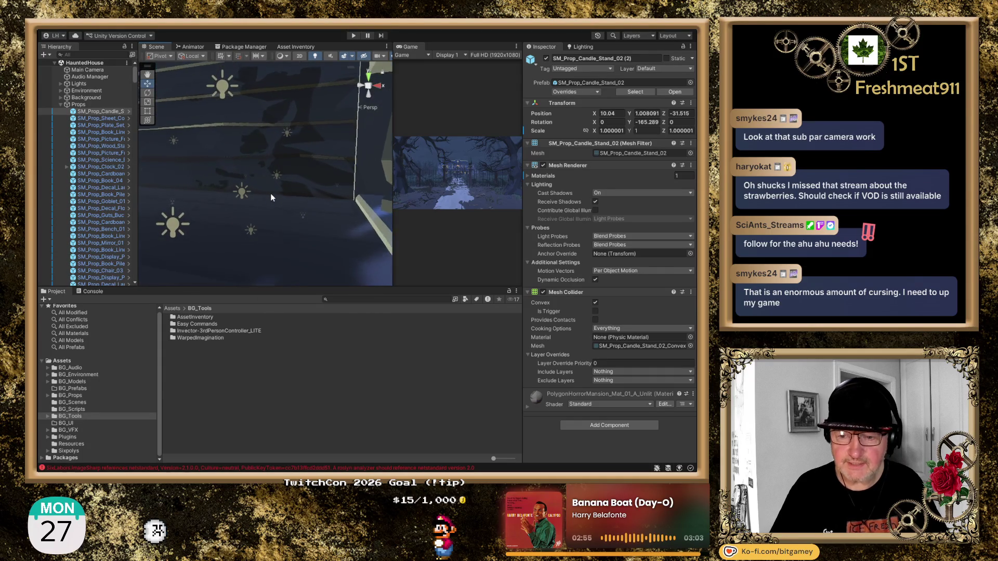
scroll(271, 198, up, 2)
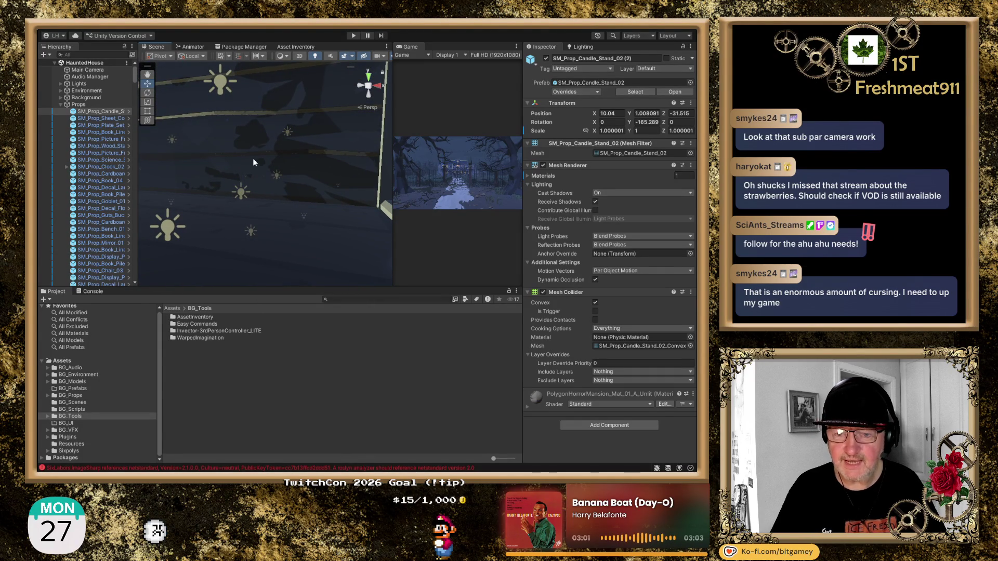
Frame the SM_Prop_Clock_02 wall clock and pull out to view the kitchen.
double_click(110, 167)
mouse_move(291, 195)
mouse_down()
mouse_move(239, 194)
mouse_move(338, 191)
mouse_move(515, 216)
mouse_move(271, 201)
mouse_up()
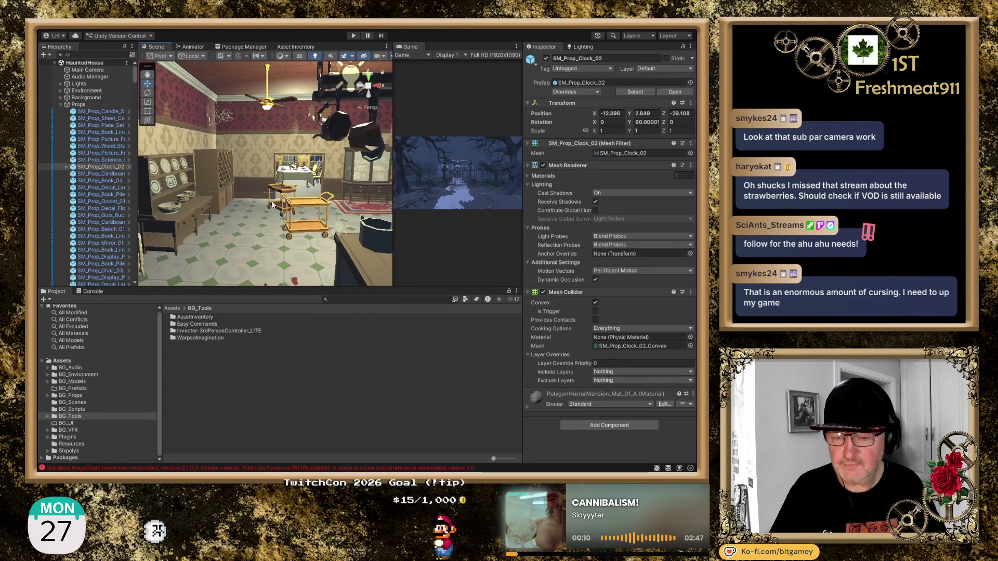
key(f)
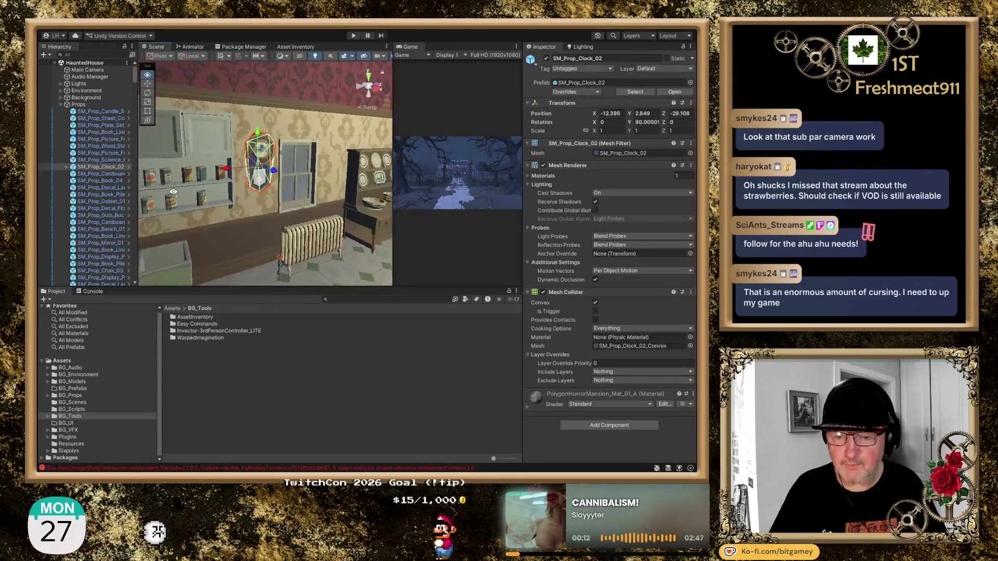
drag(291, 197, 359, 198)
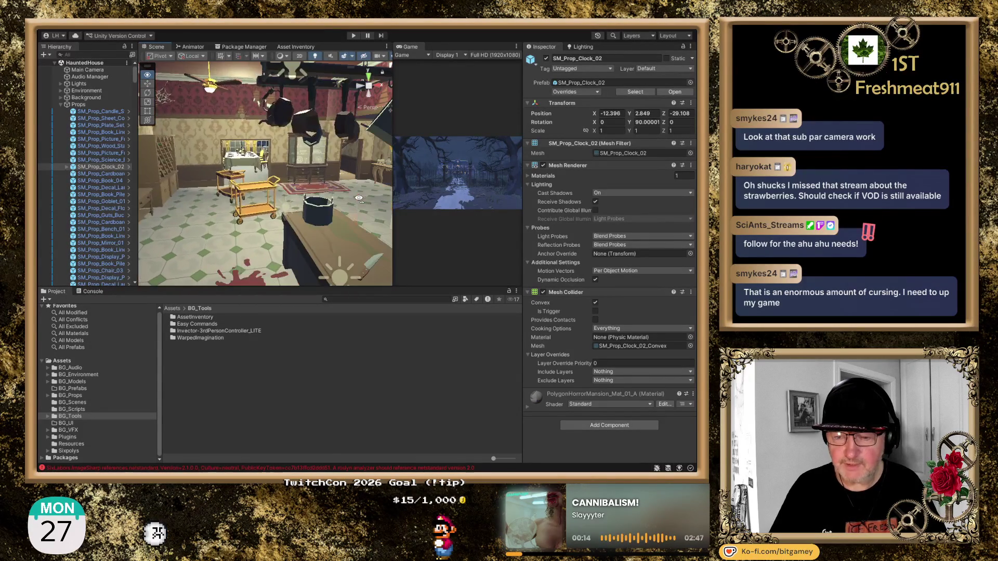
Frame the dining table's tablecloth and orbit to see the chandelier, mirror and serving cart.
click(239, 163)
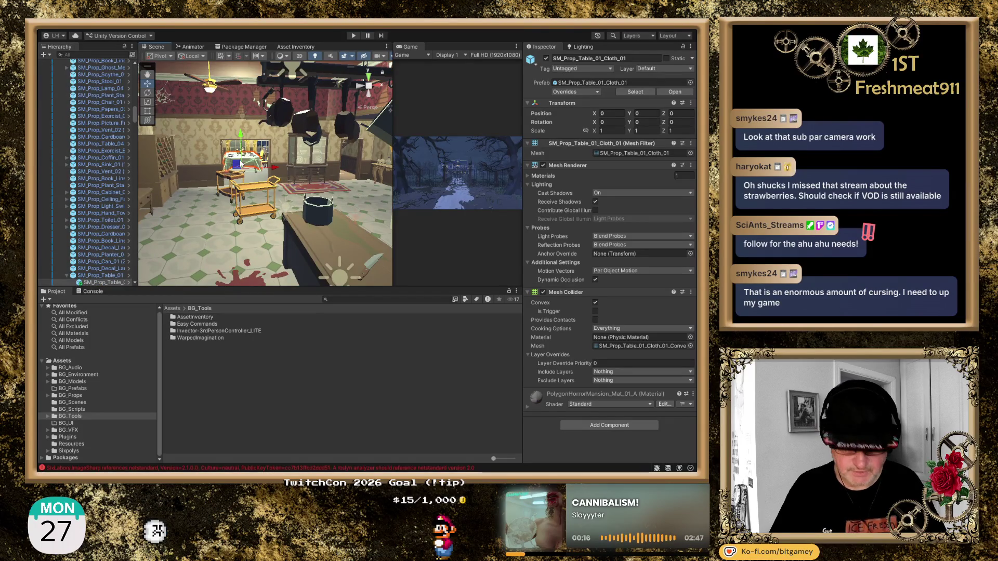
key(f)
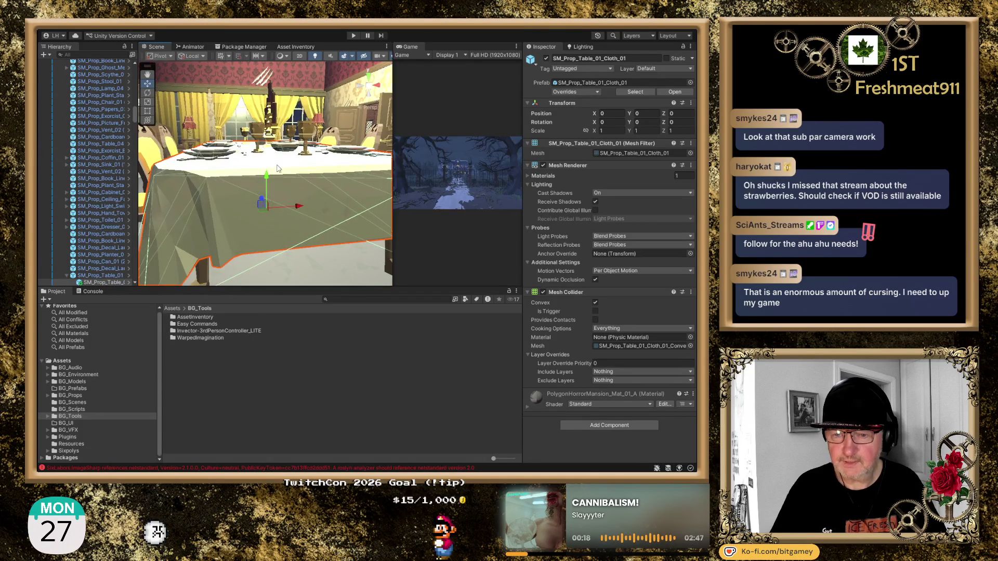
mouse_move(278, 169)
mouse_down()
mouse_move(333, 206)
mouse_move(125, 167)
mouse_up()
drag(372, 189, 117, 180)
drag(232, 179, 311, 149)
scroll(311, 148, up, 3)
scroll(120, 101, up, 10)
scroll(123, 98, up, 10)
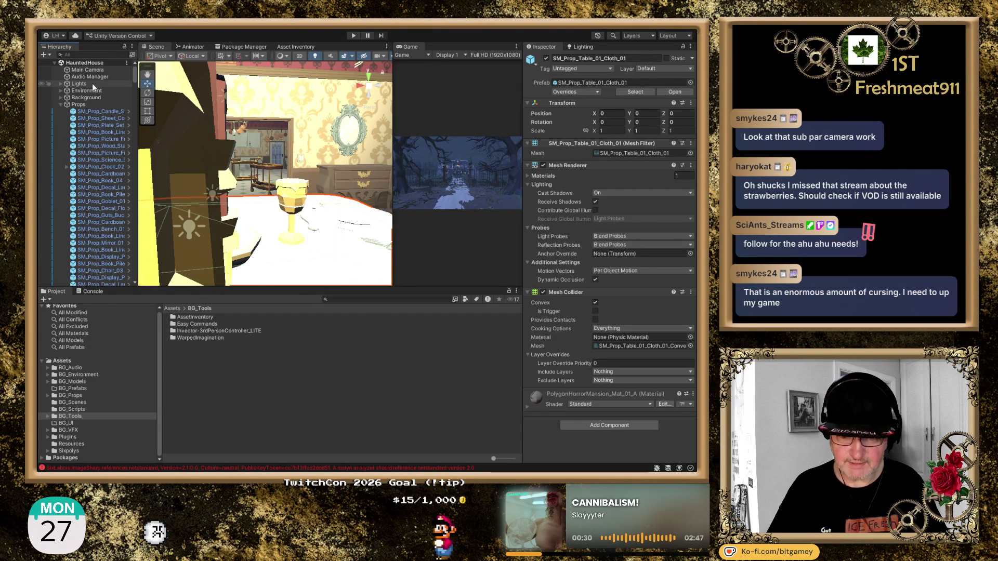
Deactivate the Lights group to preview the darkened house, then reactivate it.
click(61, 104)
click(79, 83)
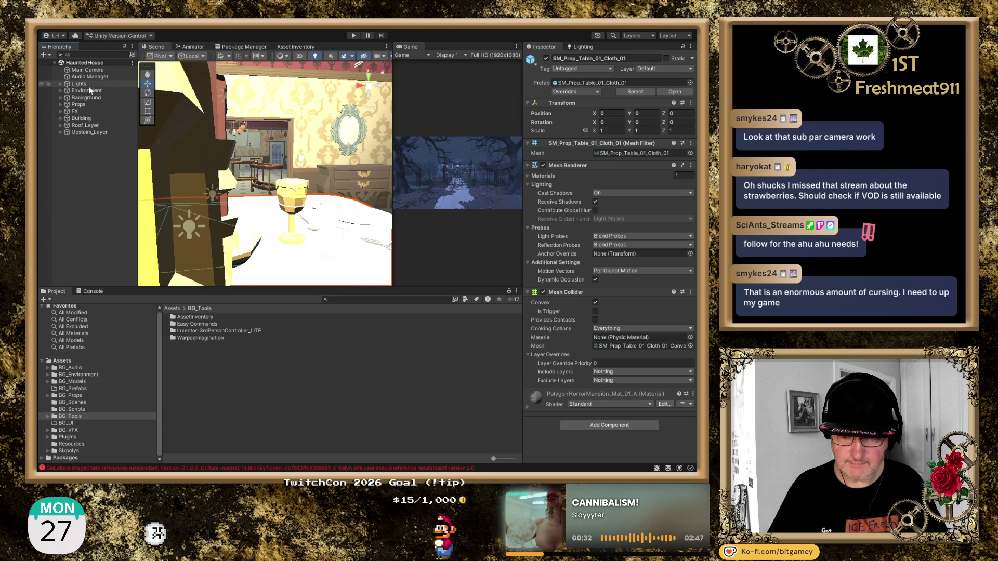
click(545, 58)
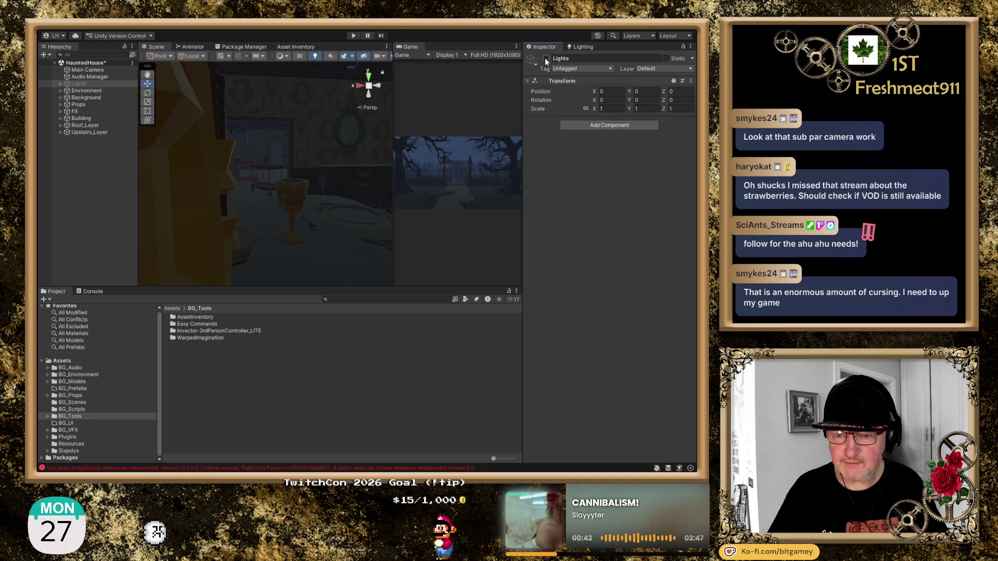
click(546, 58)
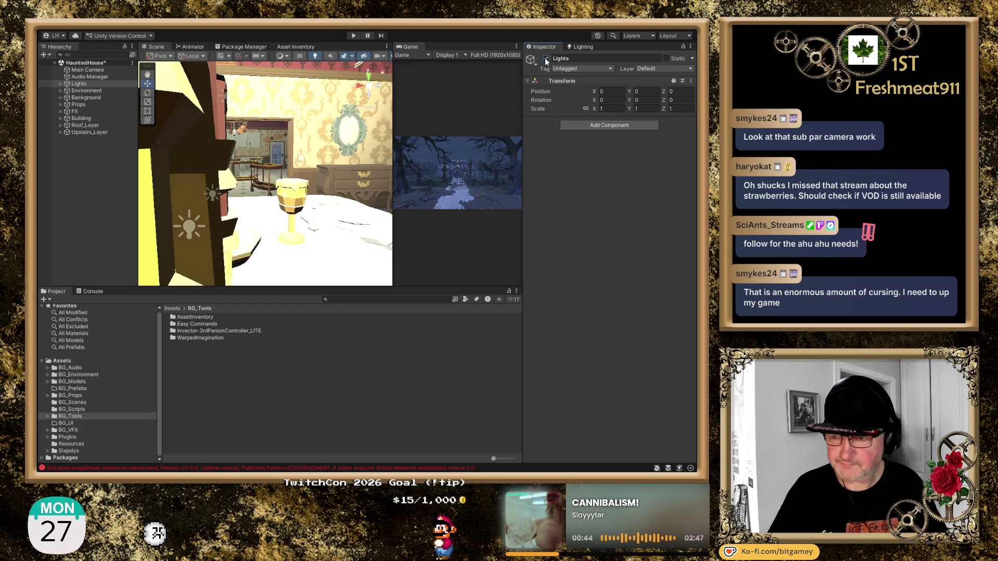
mouse_move(307, 179)
mouse_down()
mouse_move(308, 166)
mouse_move(297, 214)
mouse_move(338, 174)
mouse_up()
Zoom the scene view into the attic and widen the Game view.
scroll(338, 171, up, 6)
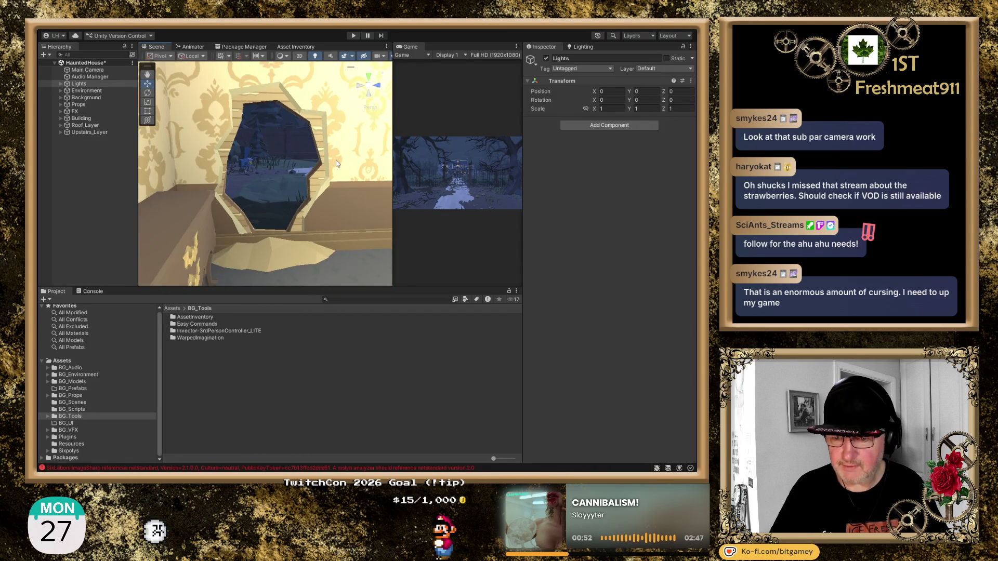
scroll(336, 162, up, 4)
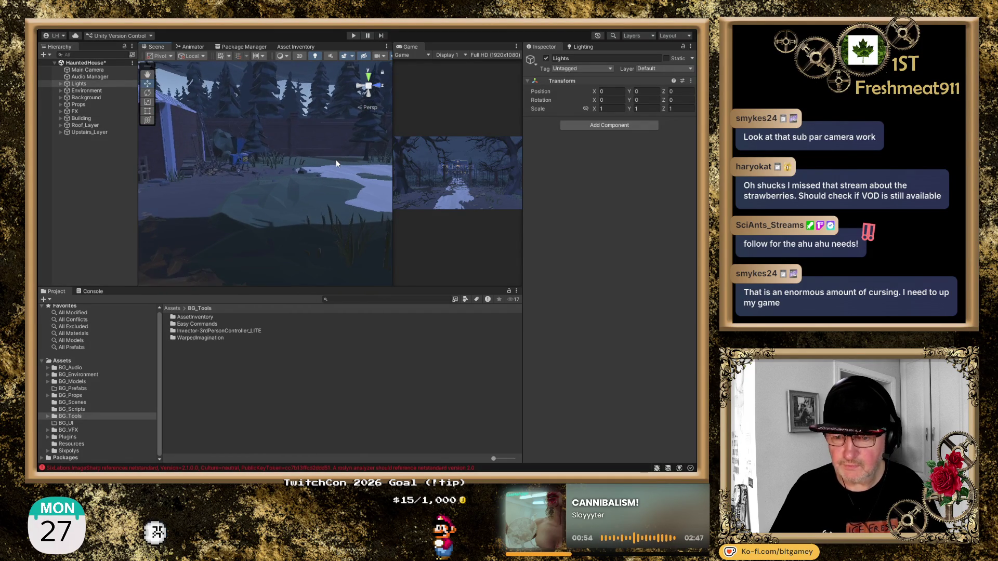
scroll(334, 163, down, 10)
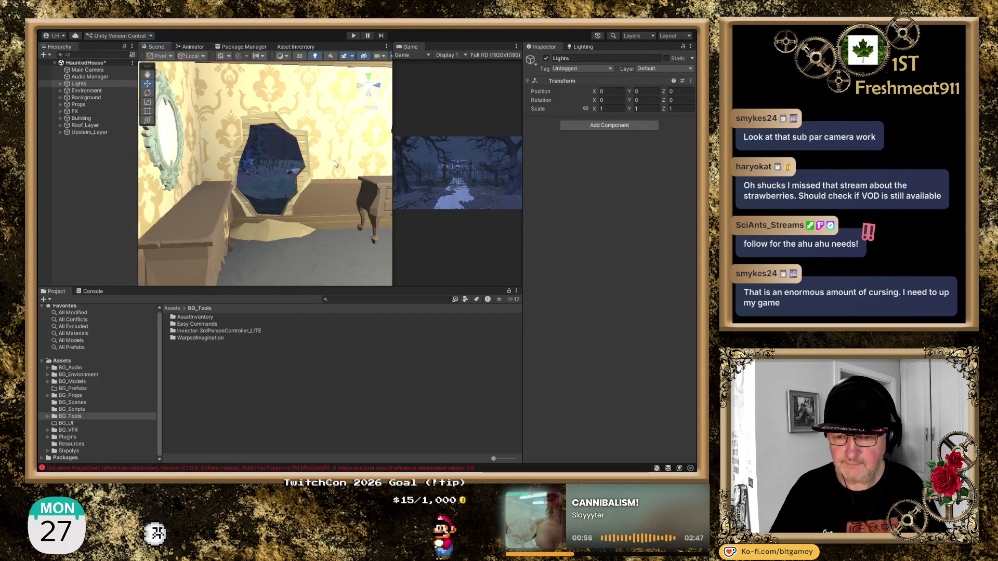
mouse_move(393, 165)
mouse_down()
mouse_move(280, 181)
mouse_move(360, 182)
mouse_move(288, 157)
mouse_move(301, 220)
mouse_move(500, 159)
mouse_move(189, 181)
mouse_move(282, 185)
mouse_move(292, 213)
mouse_move(160, 265)
mouse_move(72, 270)
mouse_move(113, 248)
mouse_move(93, 252)
mouse_move(101, 230)
mouse_move(221, 171)
mouse_up()
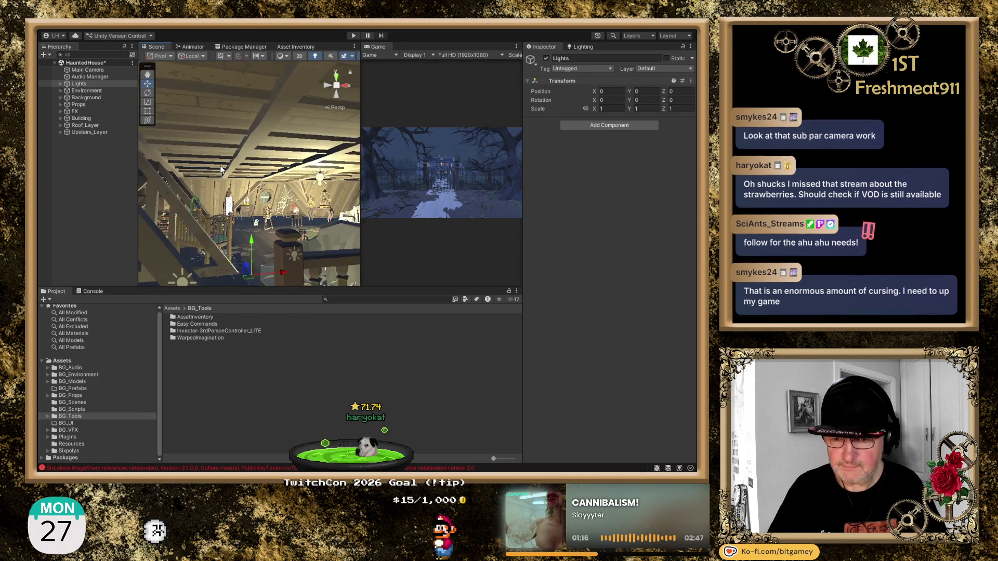
Select and frame SM_Prop_Mirror_04_Broken_01 in the attic, then widen the Hierarchy panel.
scroll(221, 171, up, 5)
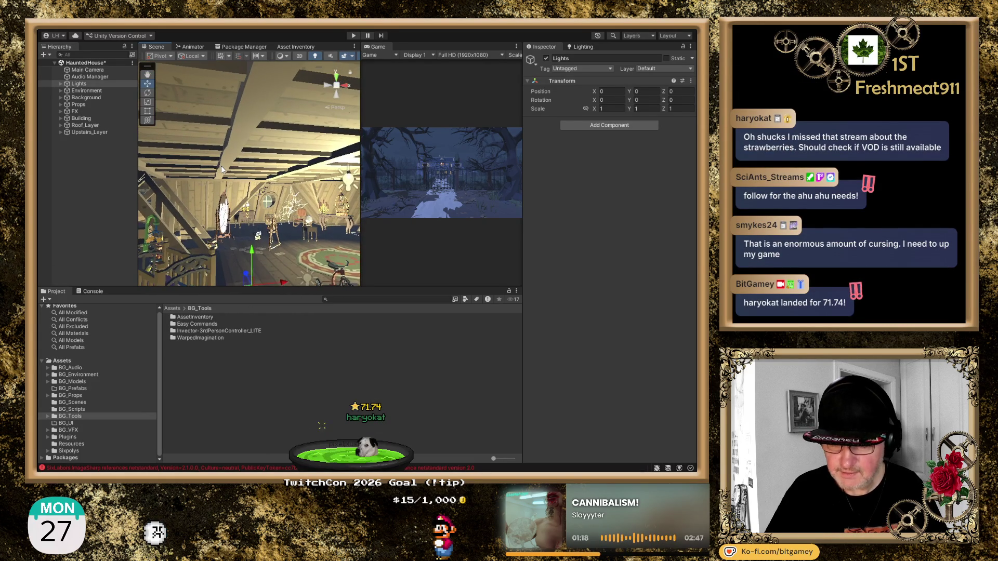
click(228, 212)
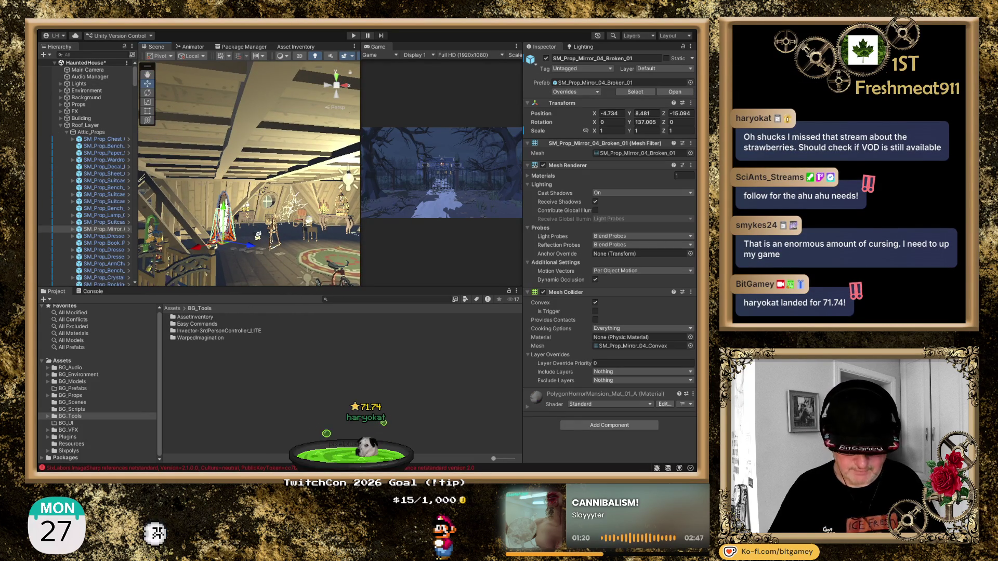
key(f)
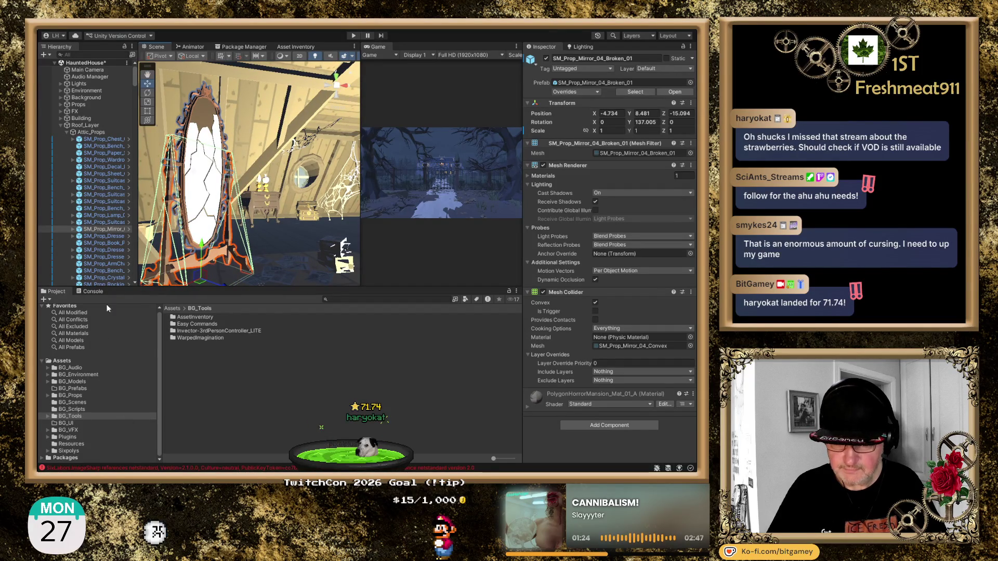
click(114, 231)
drag(136, 229, 164, 234)
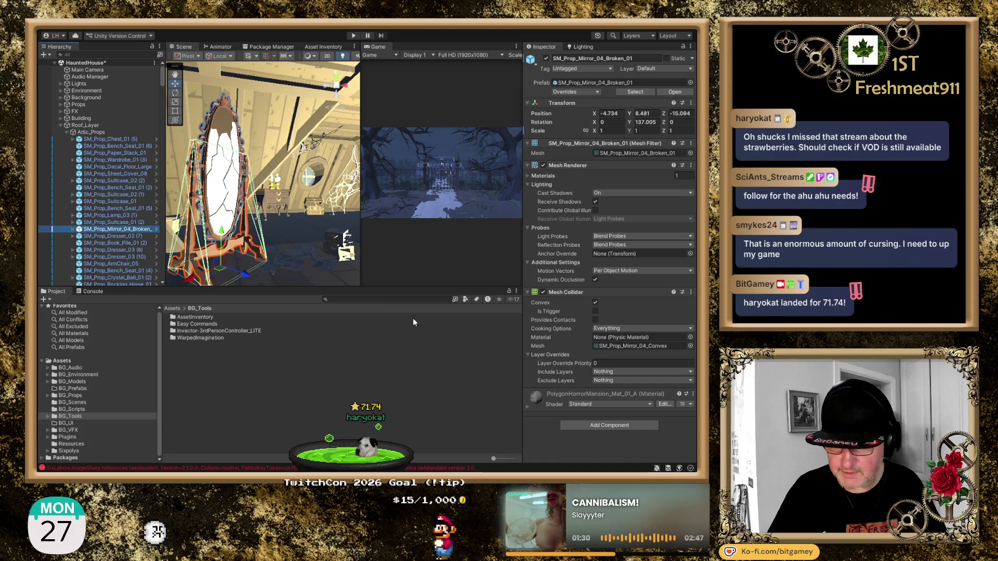
Search assets for 'mirror' prefabs, preview SM_Prop_Mirror_04, and show the Console.
click(367, 300)
text(ror)
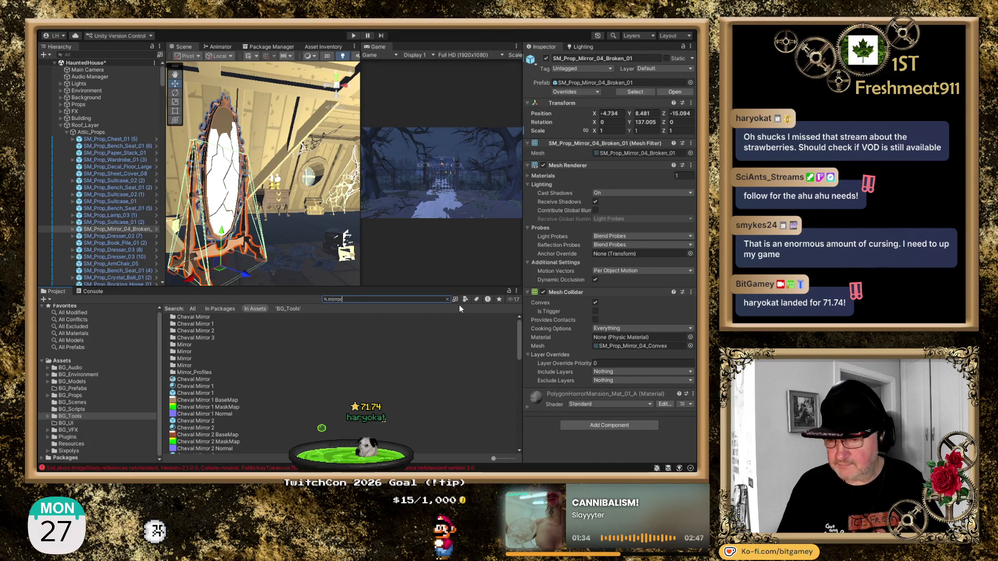
click(466, 299)
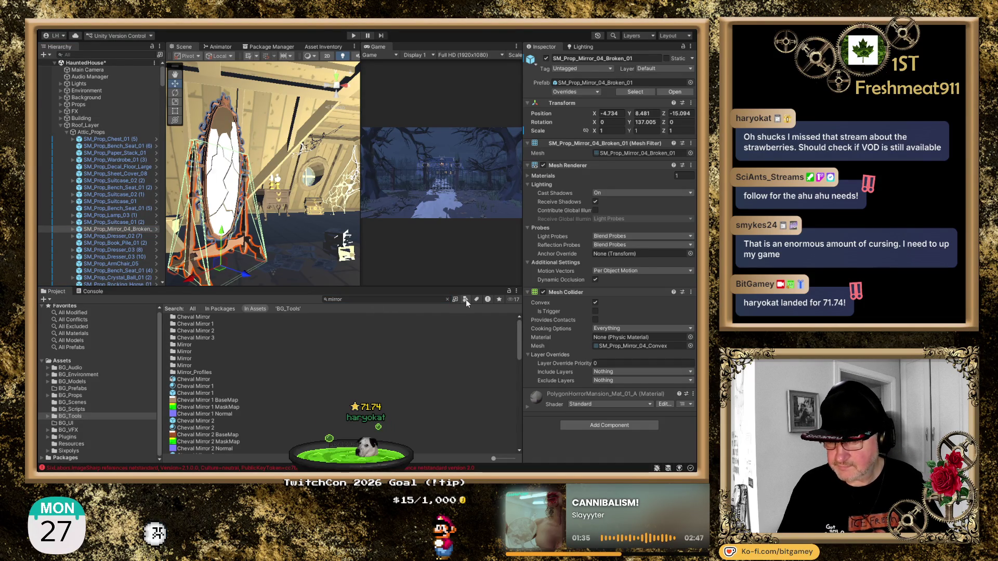
click(484, 384)
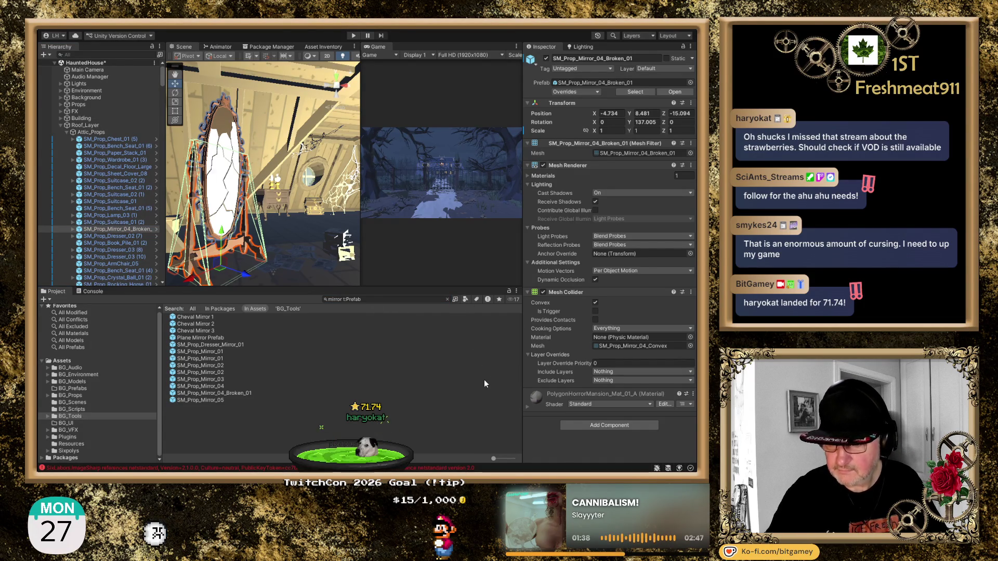
click(210, 438)
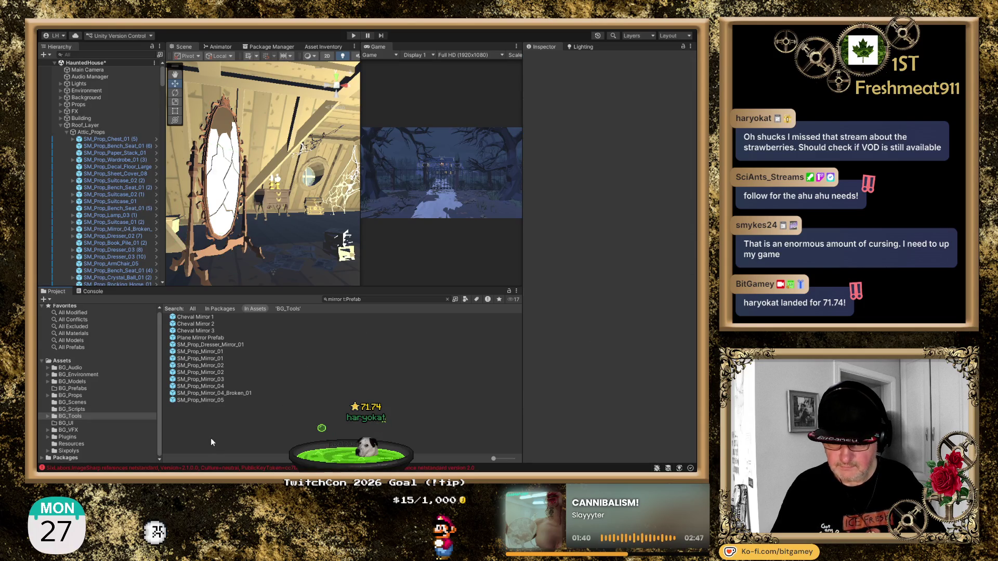
click(216, 385)
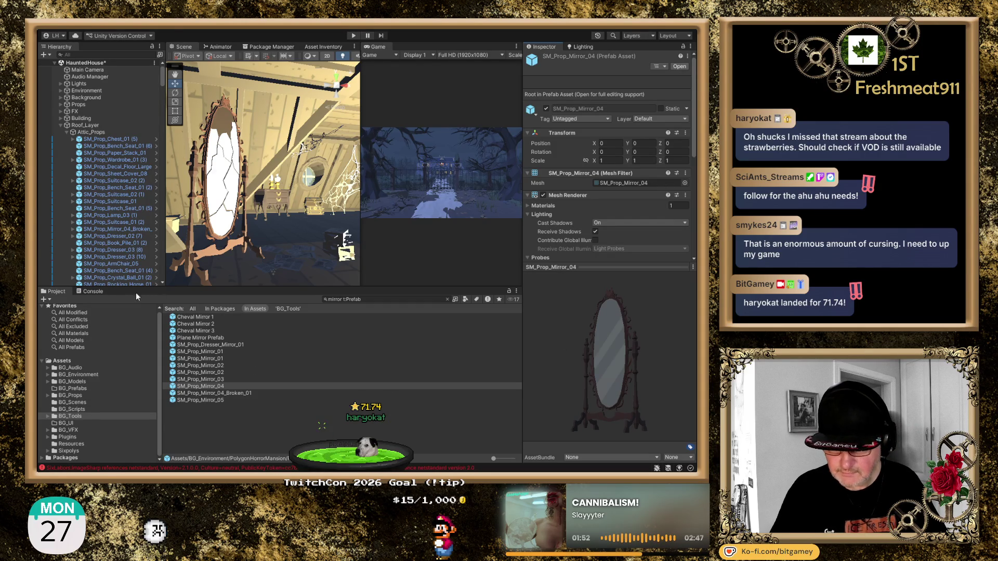
click(88, 291)
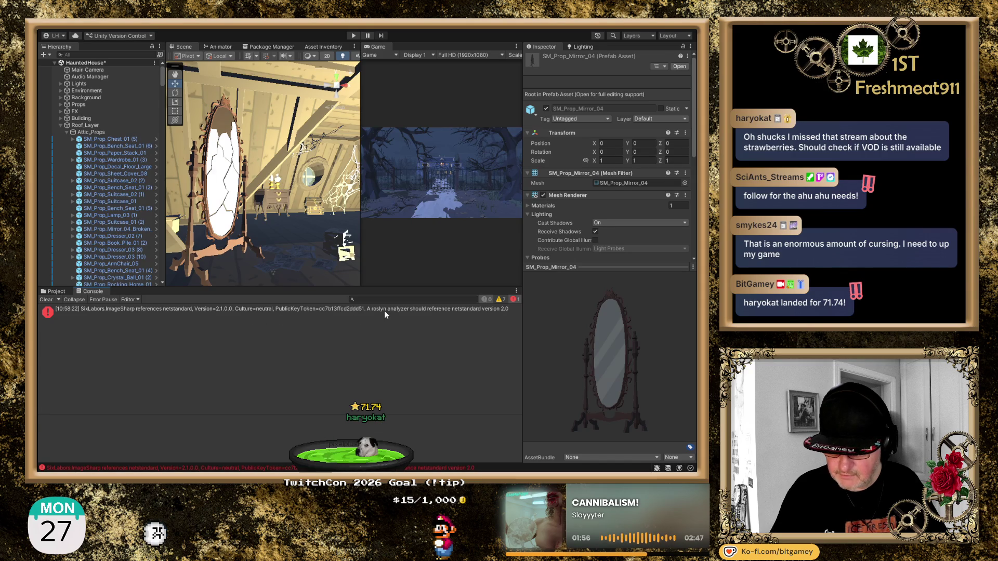
Read the ImageSharp error, clear the Console, and return to the Project assets.
click(416, 311)
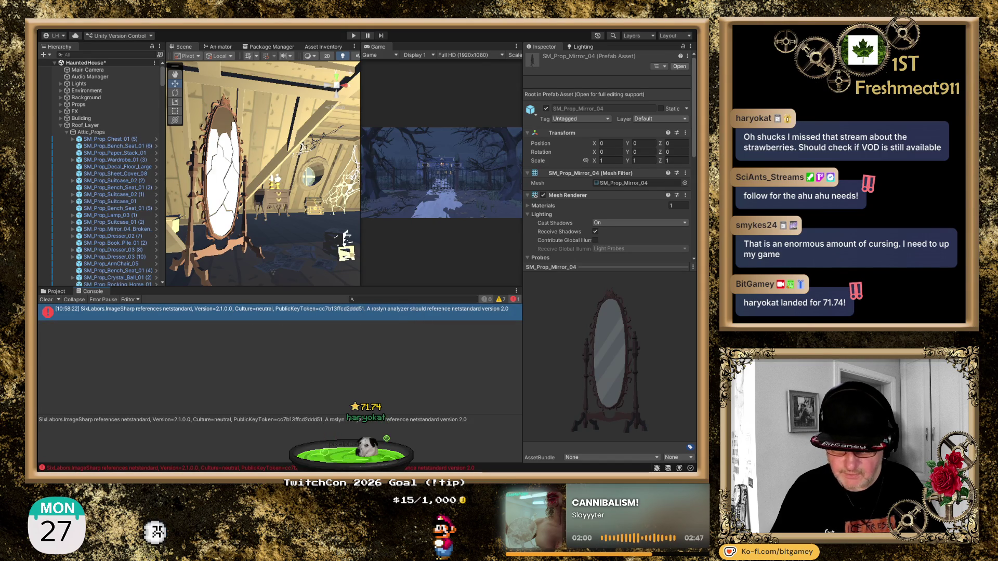
click(47, 300)
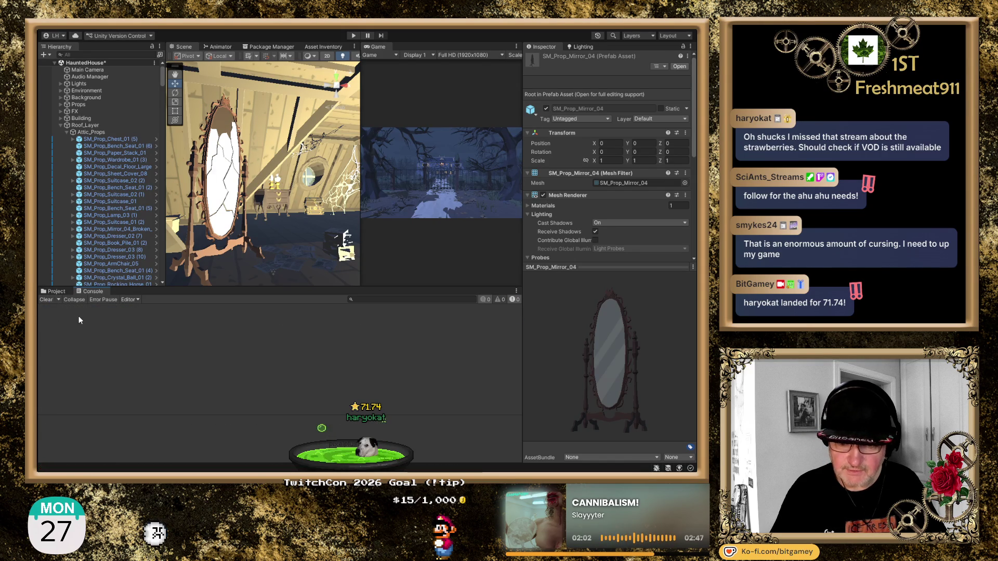
click(61, 292)
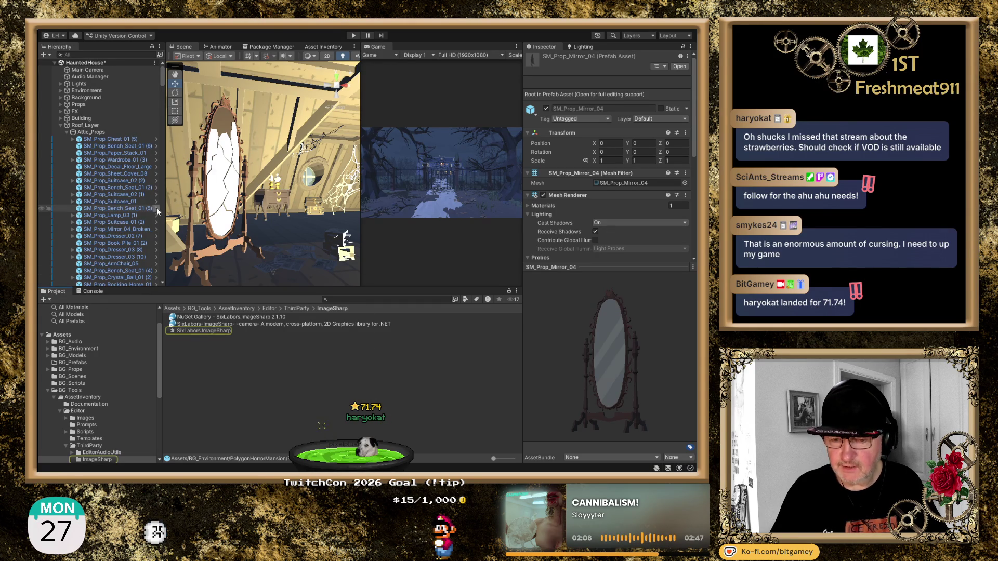
Search the Hierarchy for 'mir' and frame SM_Prop_Mirror_04 in the Scene view.
text(mirror)
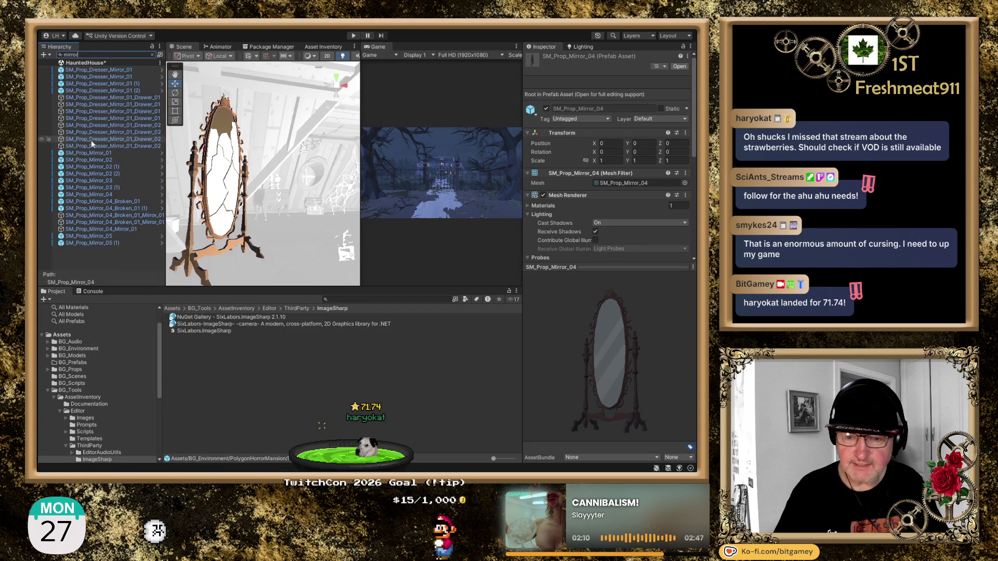
click(107, 195)
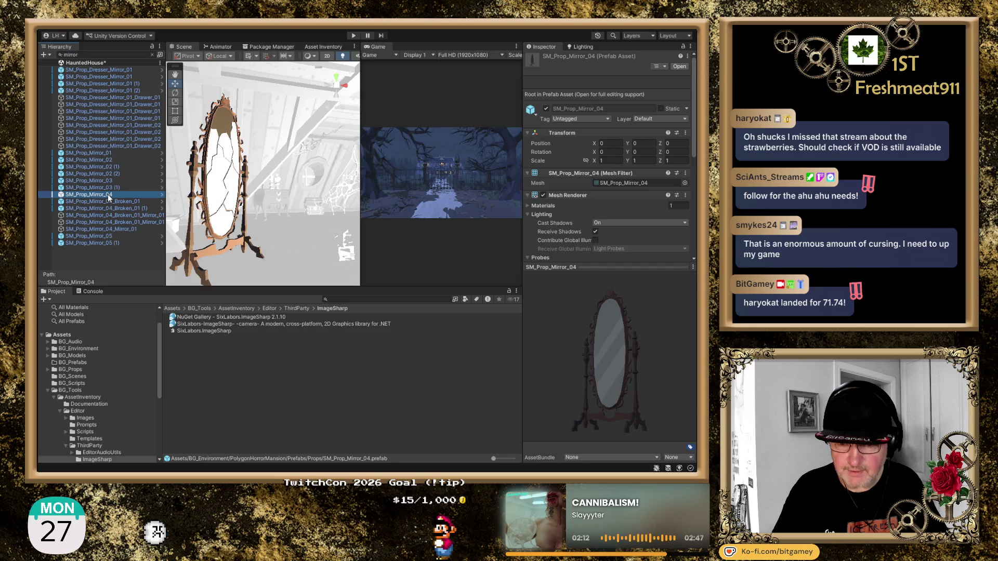
double_click(108, 195)
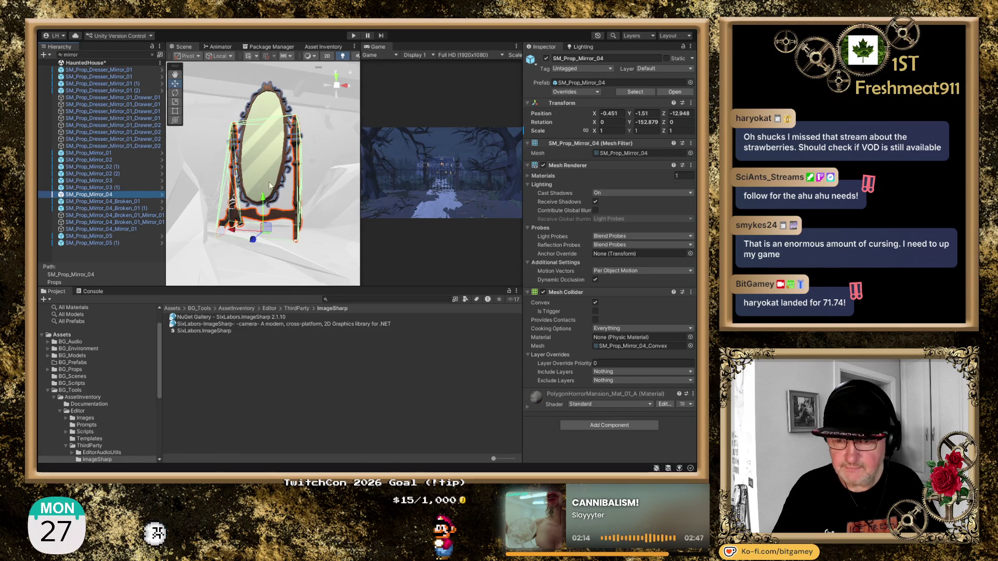
Clear the mirror search, collapse Props, and zoom out to see the mirror among the attic beams.
click(153, 55)
scroll(117, 141, down, 5)
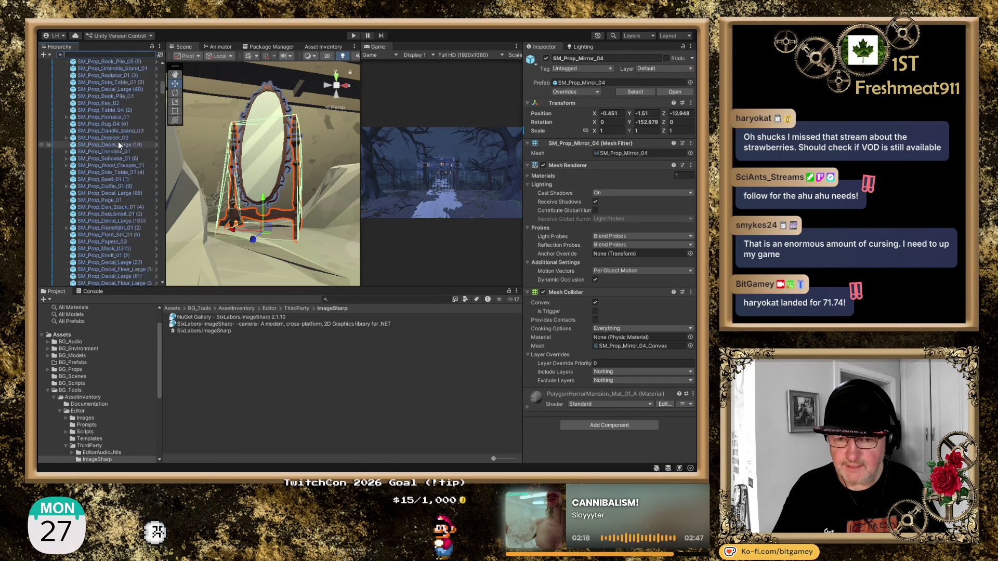
scroll(116, 136, up, 10)
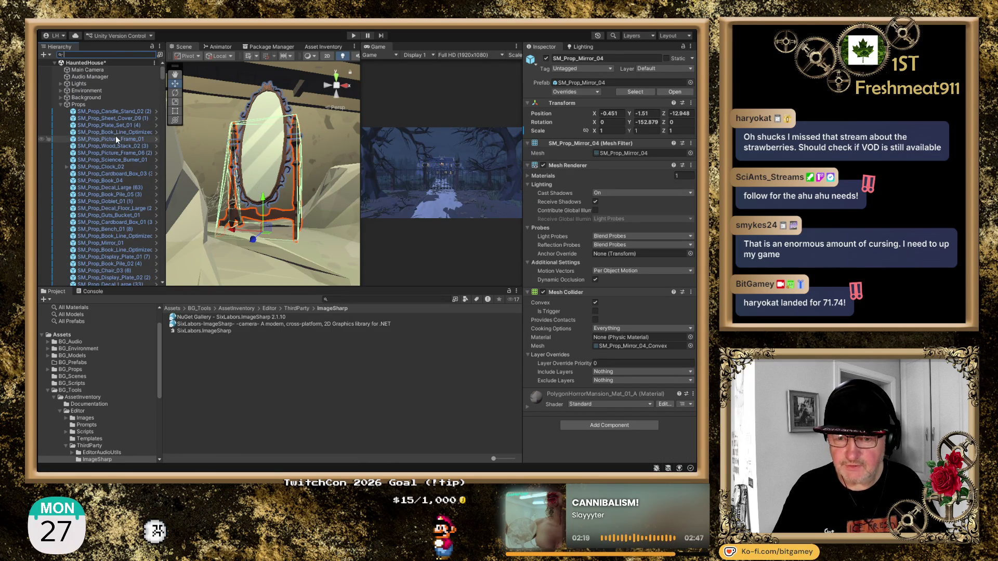
click(61, 105)
scroll(252, 177, down, 4)
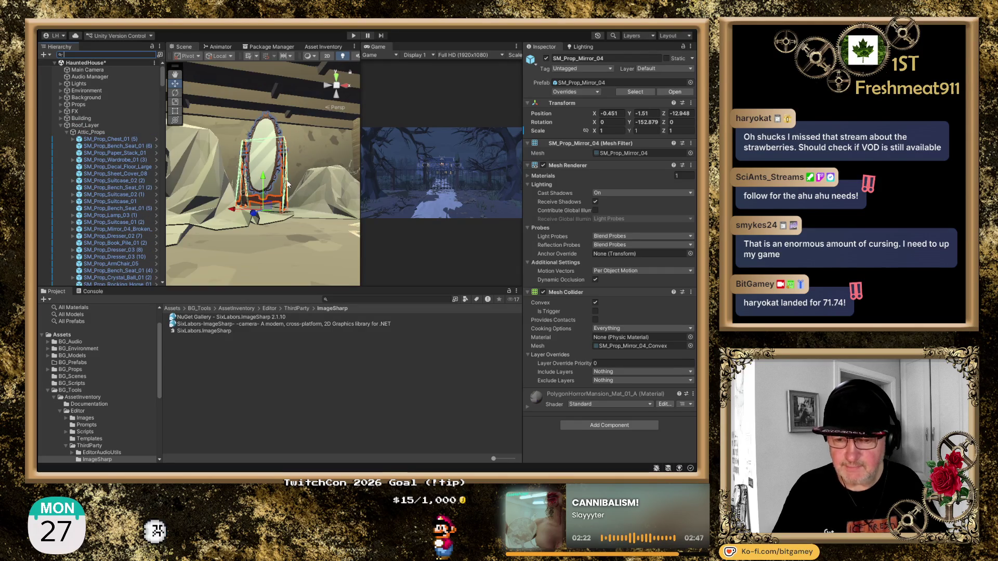
scroll(305, 198, down, 6)
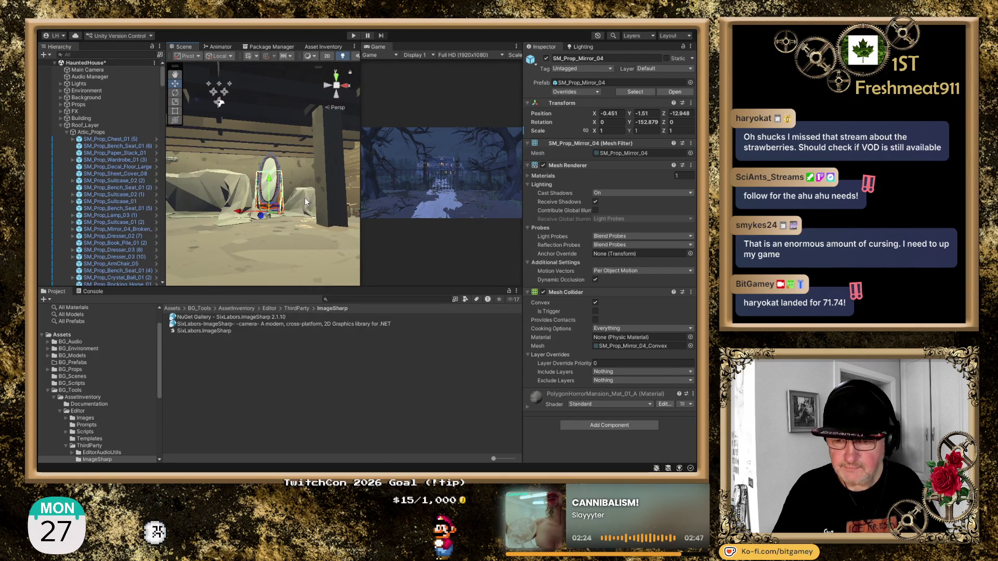
drag(300, 198, 139, 191)
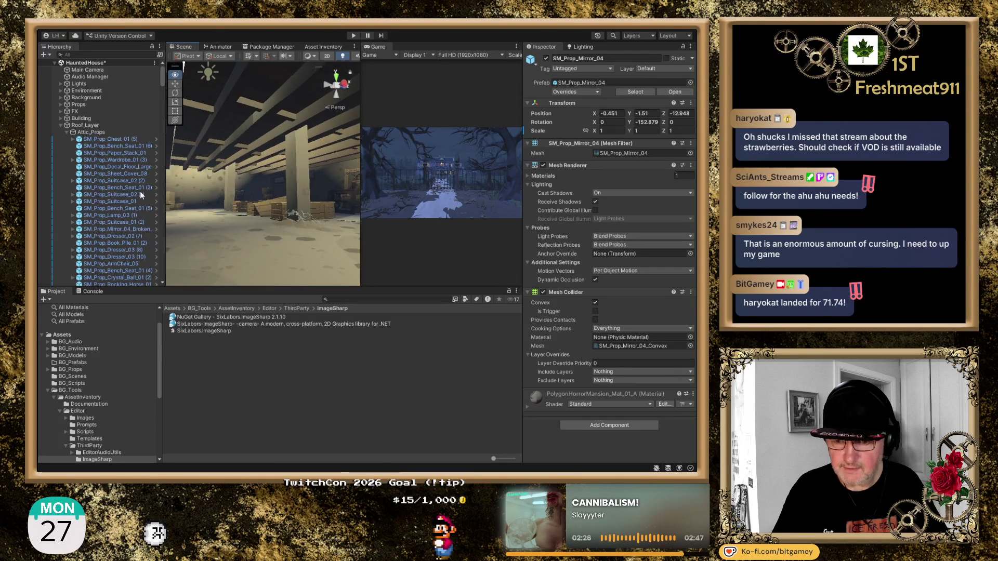
key(f)
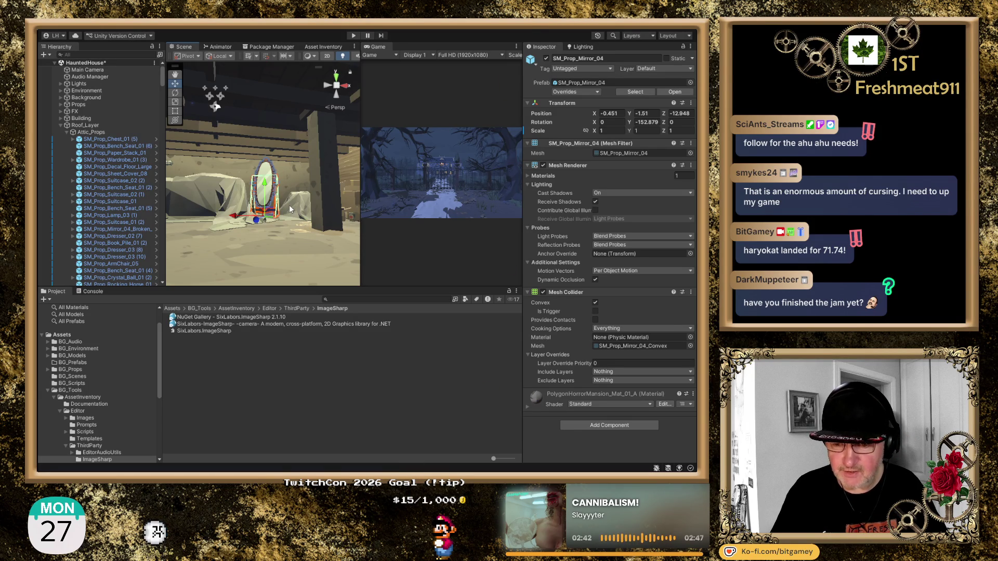
mouse_move(260, 236)
mouse_down()
mouse_move(253, 99)
mouse_move(254, 370)
mouse_move(271, 319)
mouse_move(244, 341)
mouse_up()
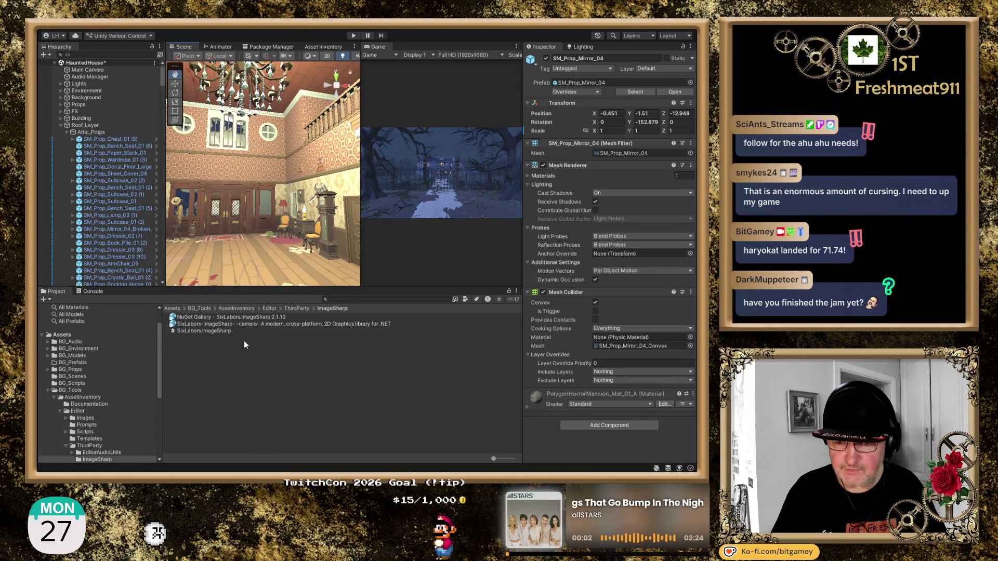
key(f)
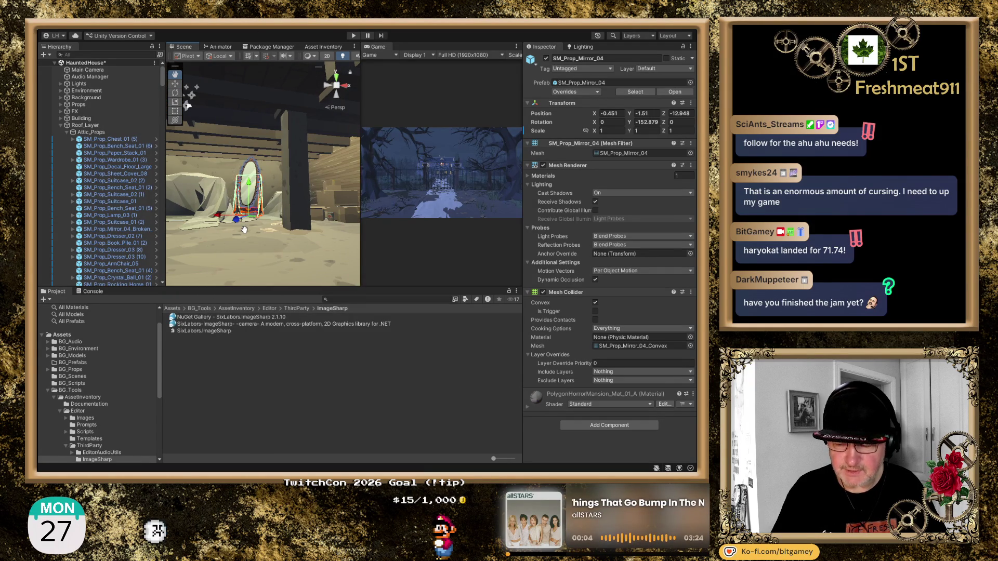
scroll(107, 204, down, 5)
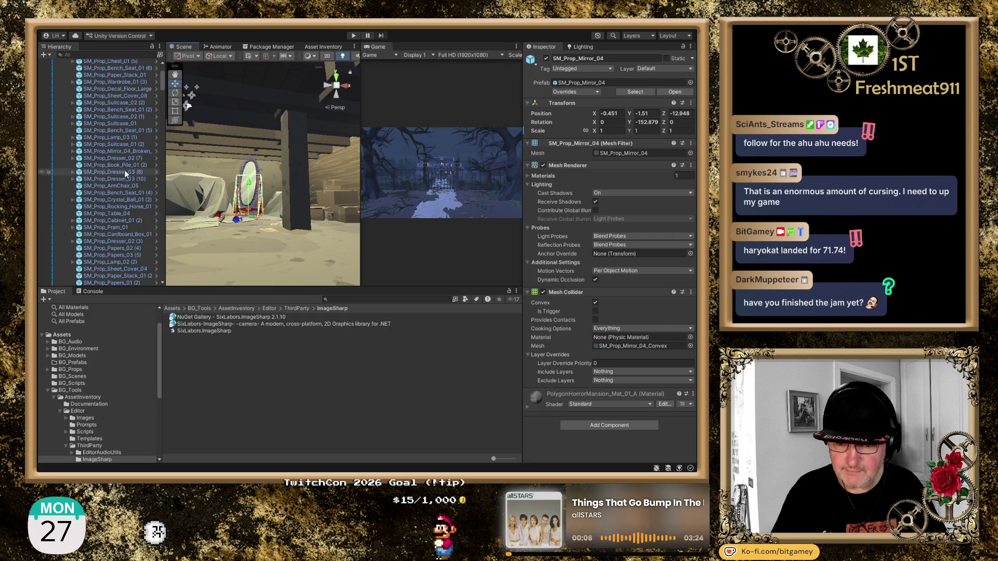
scroll(240, 179, down, 5)
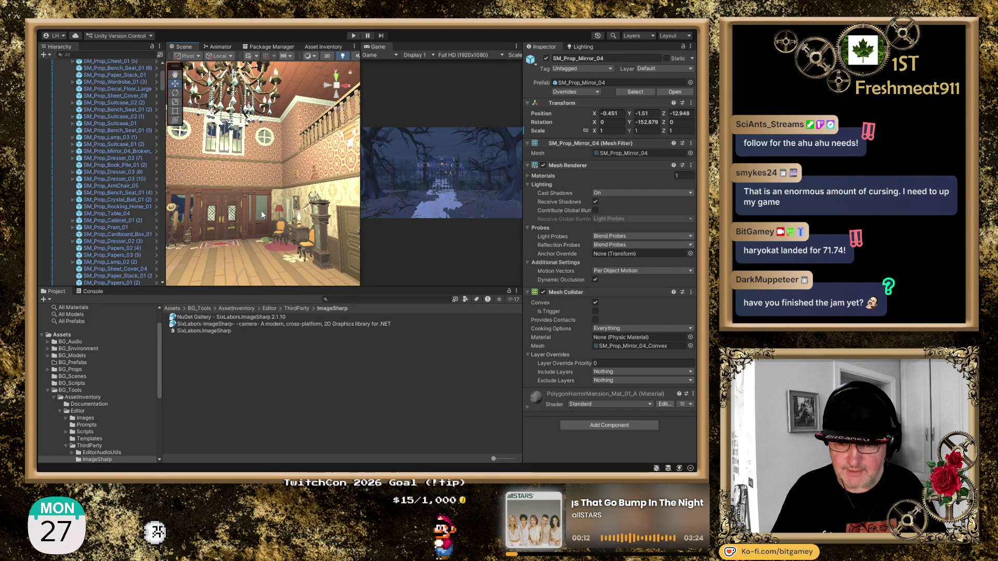
scroll(272, 153, up, 5)
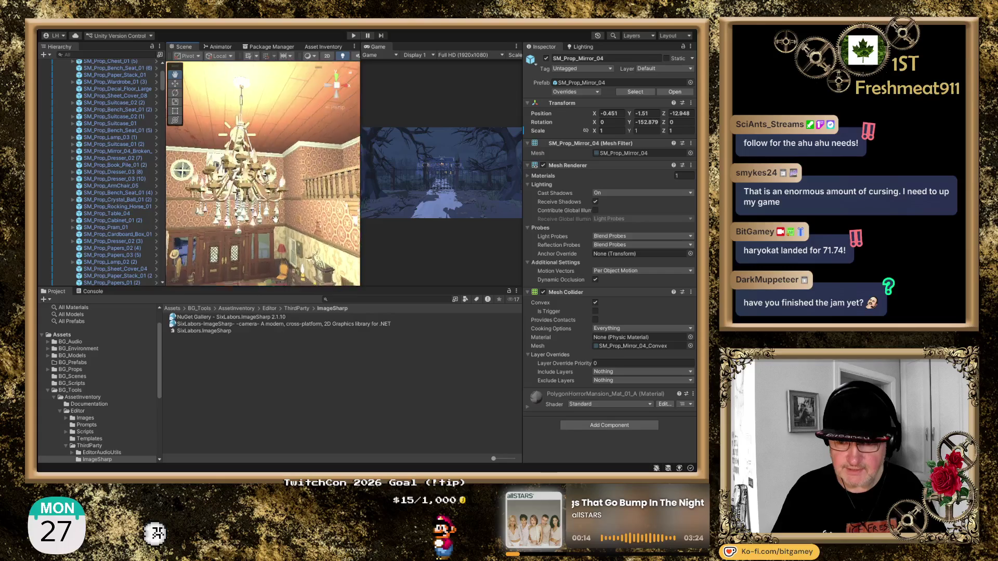
scroll(290, 279, down, 5)
scroll(290, 278, down, 3)
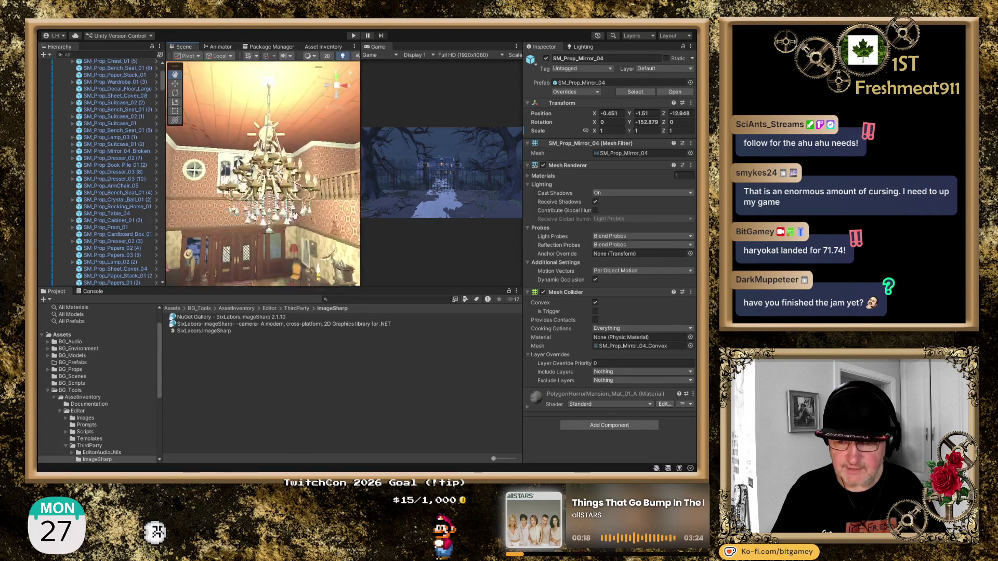
scroll(311, 266, up, 4)
key(f)
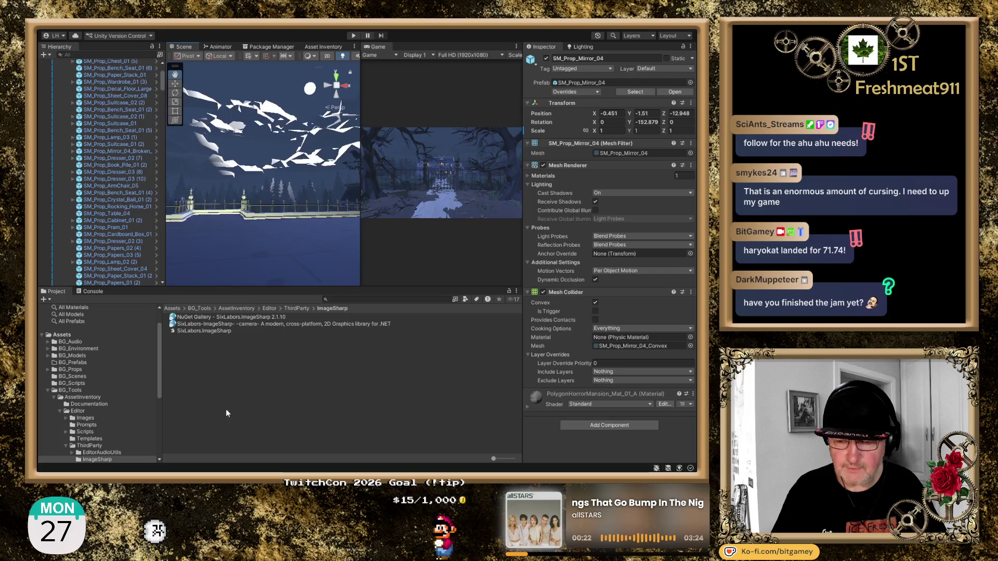
key(f)
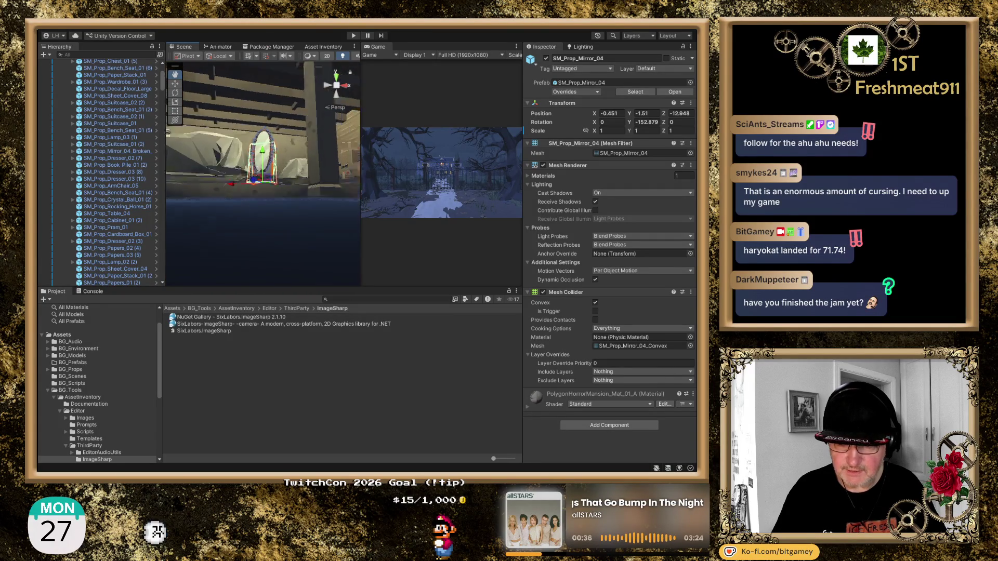
mouse_move(289, 155)
mouse_down()
mouse_move(202, 199)
mouse_move(351, 278)
mouse_up()
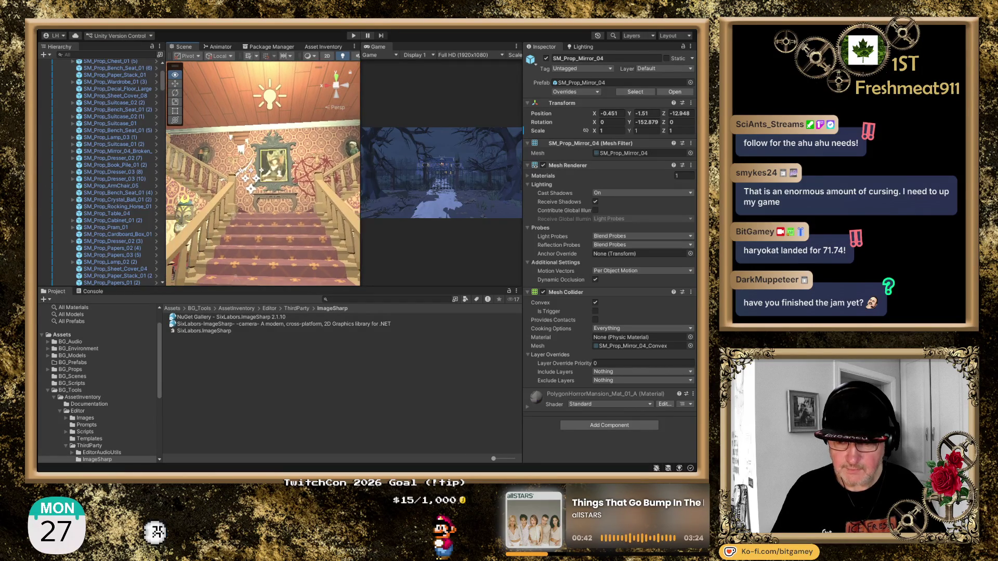
Look along the upstairs landing to the bathroom doorway and select the bathtub SM_Prop_Bath_01 (3).
mouse_move(204, 202)
mouse_down()
mouse_move(264, 176)
mouse_move(271, 209)
mouse_move(249, 181)
mouse_move(275, 229)
mouse_move(270, 211)
mouse_up()
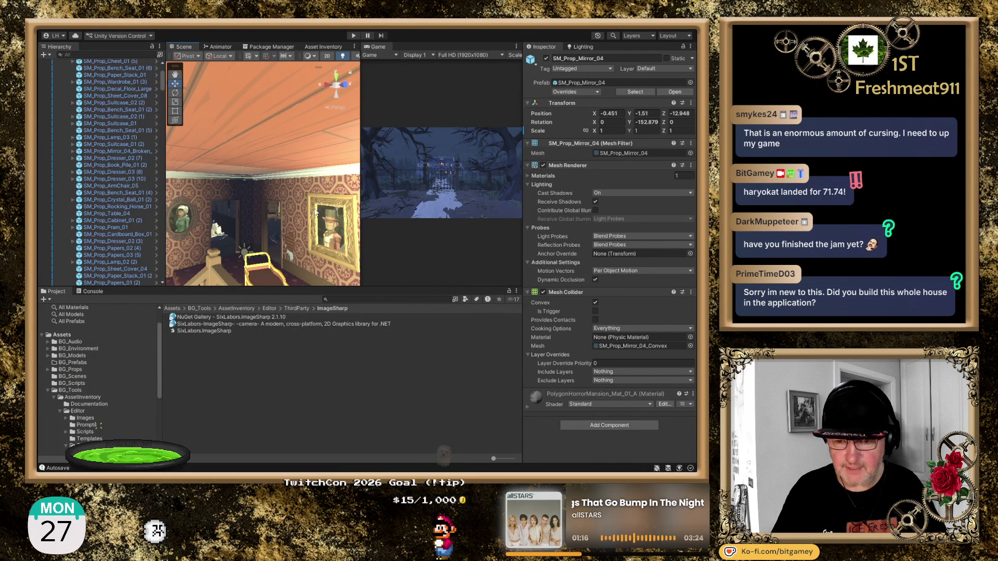
drag(326, 216, 179, 249)
drag(160, 419, 162, 438)
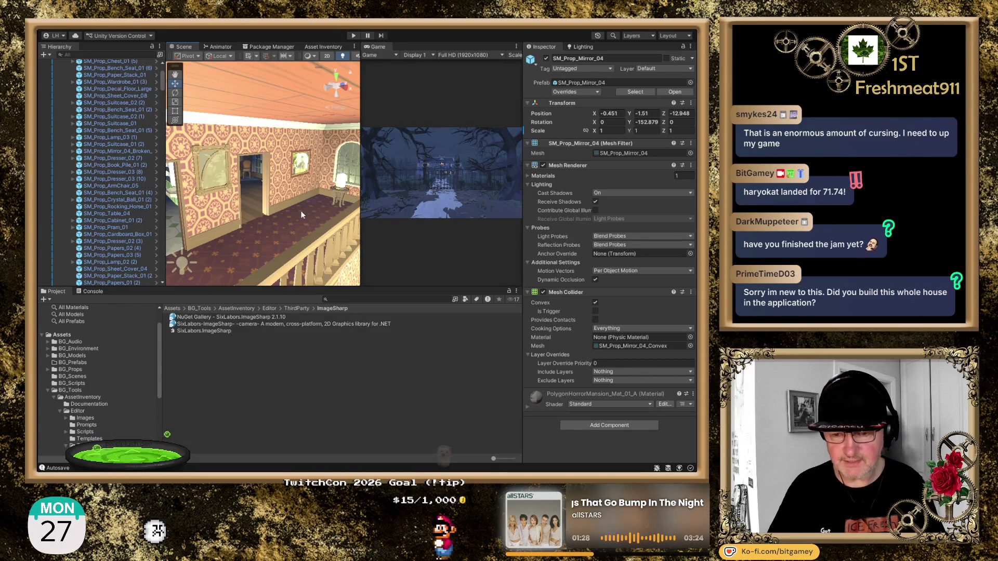
mouse_move(308, 212)
mouse_down()
mouse_move(82, 218)
mouse_move(260, 198)
mouse_move(220, 197)
mouse_up()
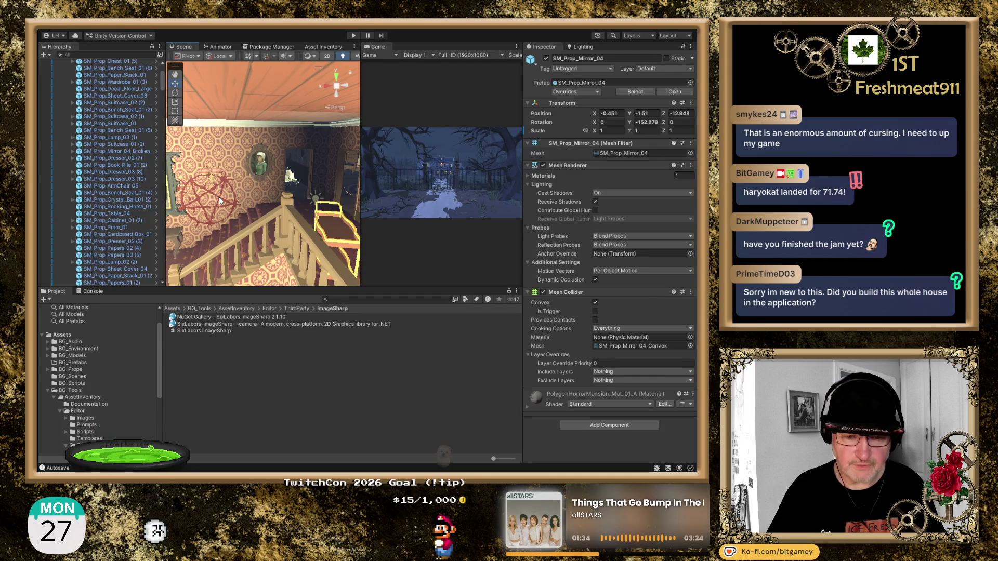
drag(285, 199, 475, 207)
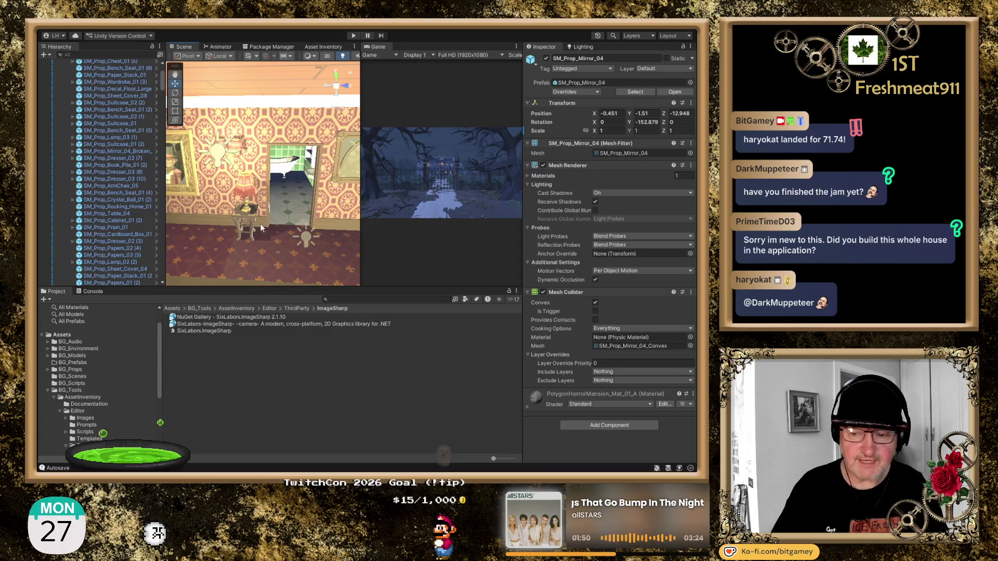
drag(261, 228, 171, 231)
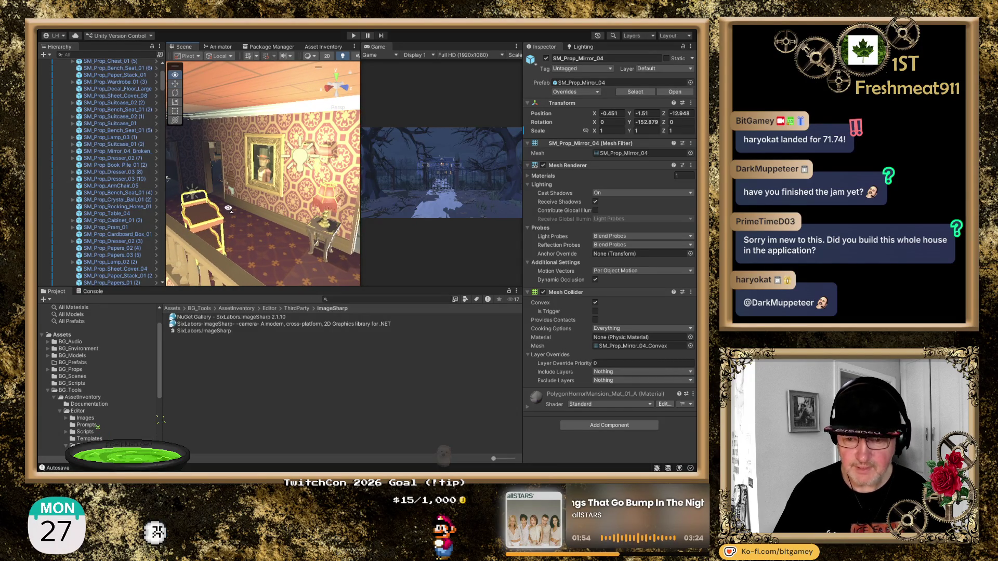
drag(228, 207, 330, 203)
scroll(269, 204, up, 1)
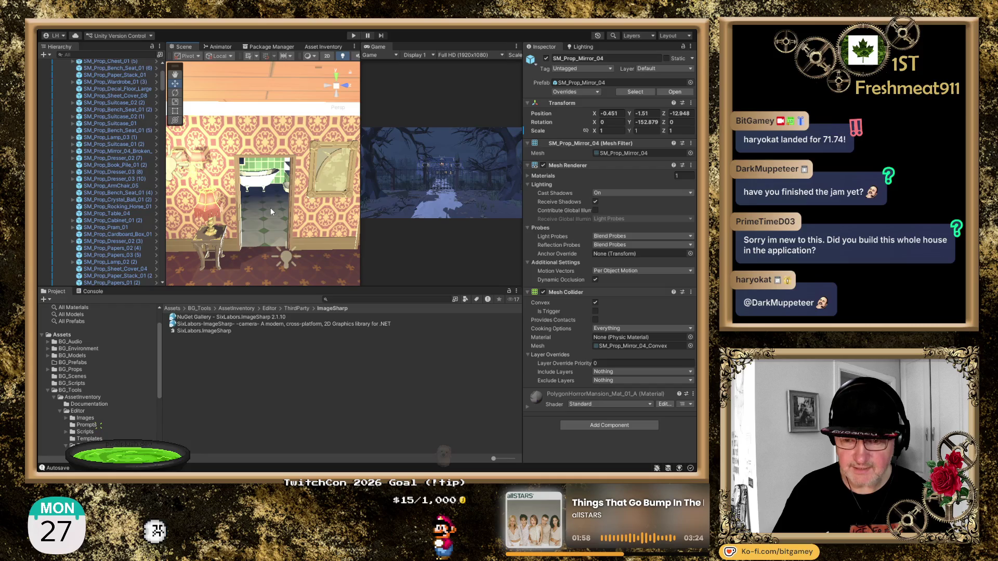
click(257, 185)
Frame the bathtub, then filter the Hierarchy to doors and frame SM_Bld_Base_Wall_Door_01.
key(f)
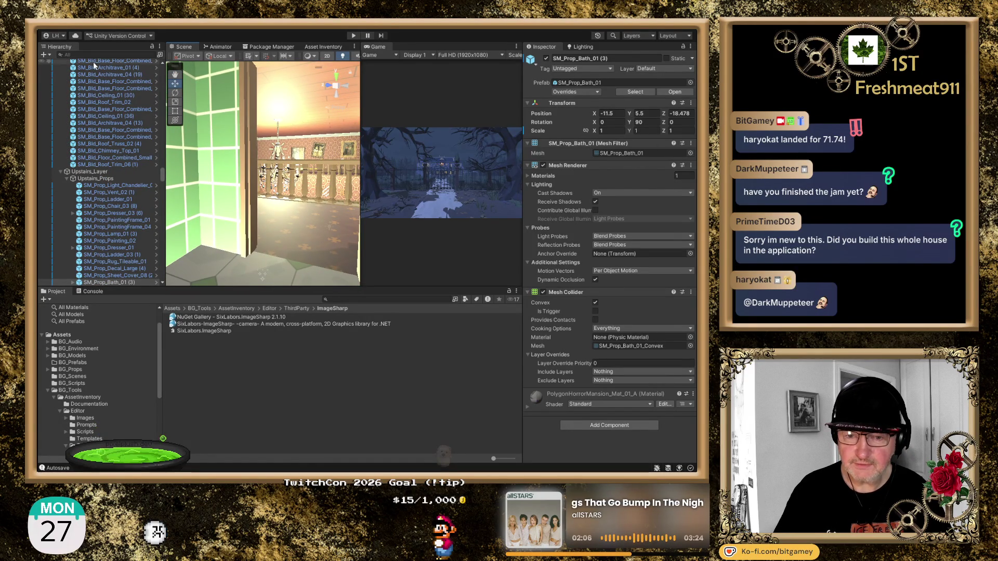
text(door)
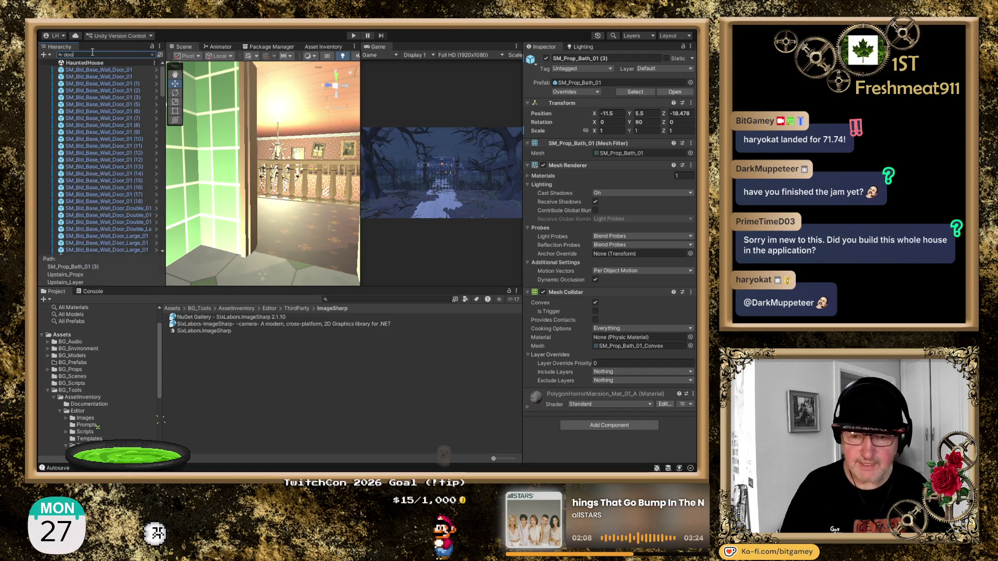
click(133, 70)
key(f)
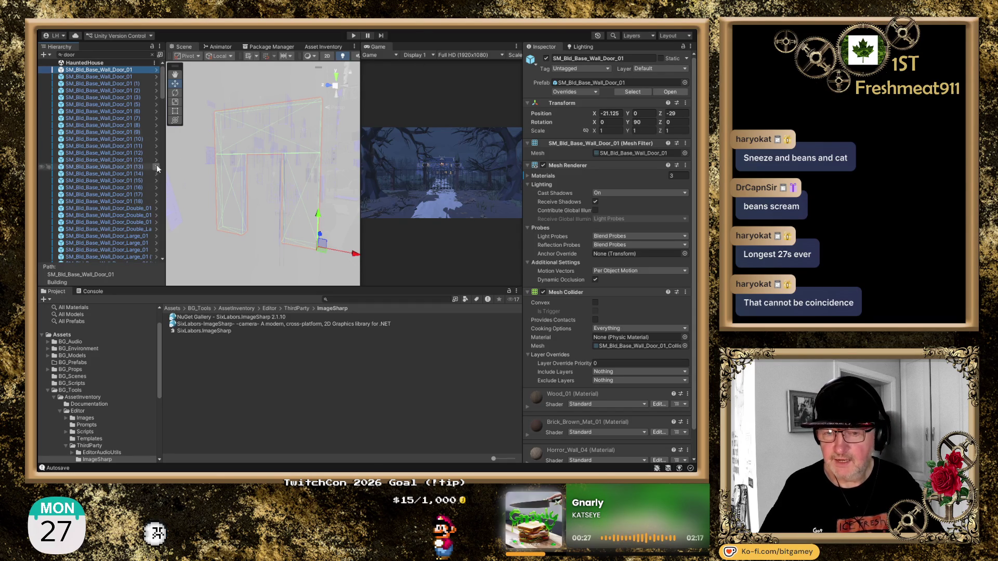
Frame SM_Bld_Base_Wall_Door_01 (1), clear the door filter, and select SM_Bld_Glasshouse_Door_01.
scroll(230, 146, down, 2)
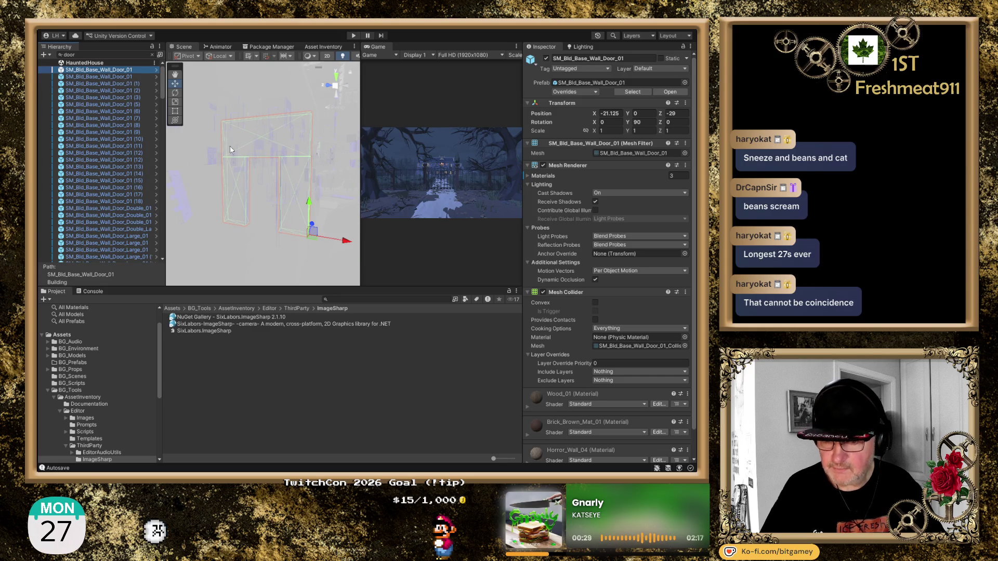
click(135, 84)
double_click(135, 84)
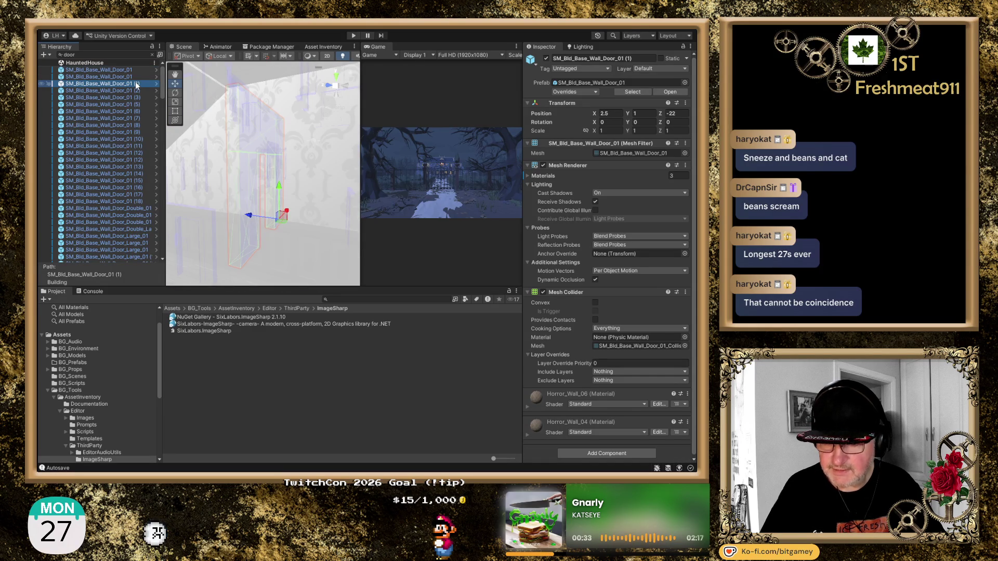
click(153, 54)
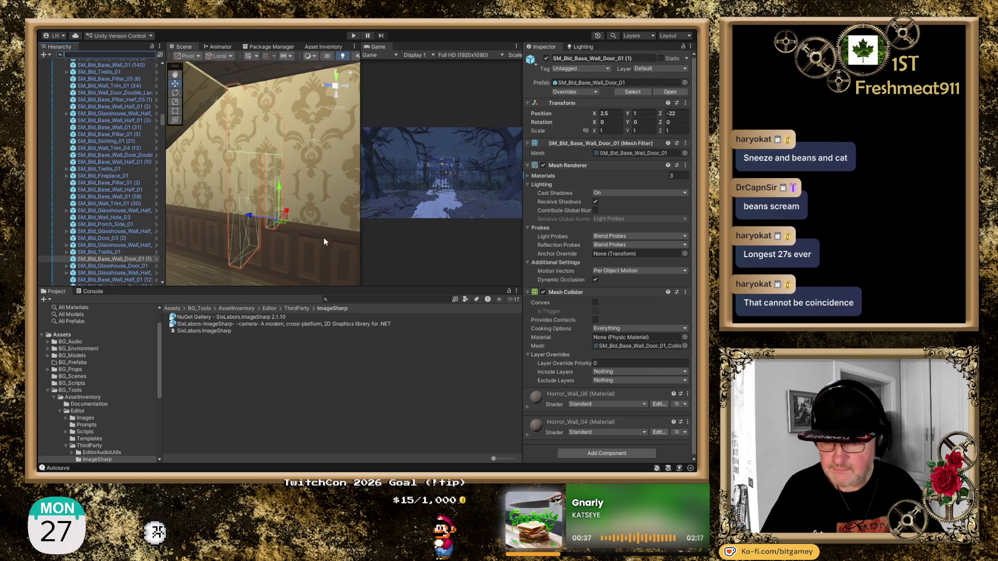
mouse_move(265, 224)
mouse_down()
mouse_move(279, 216)
mouse_move(219, 224)
mouse_up()
drag(292, 213, 250, 229)
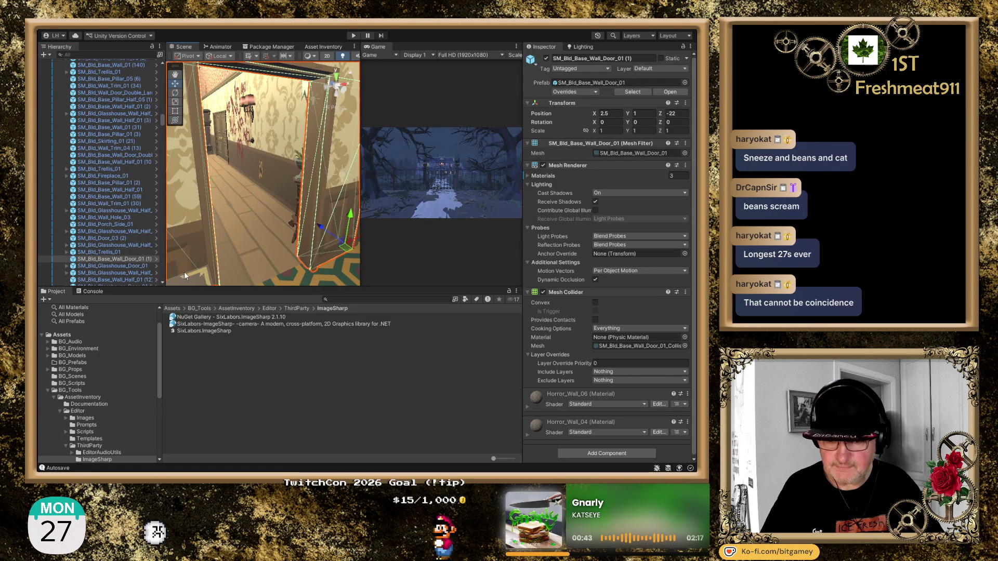
click(139, 266)
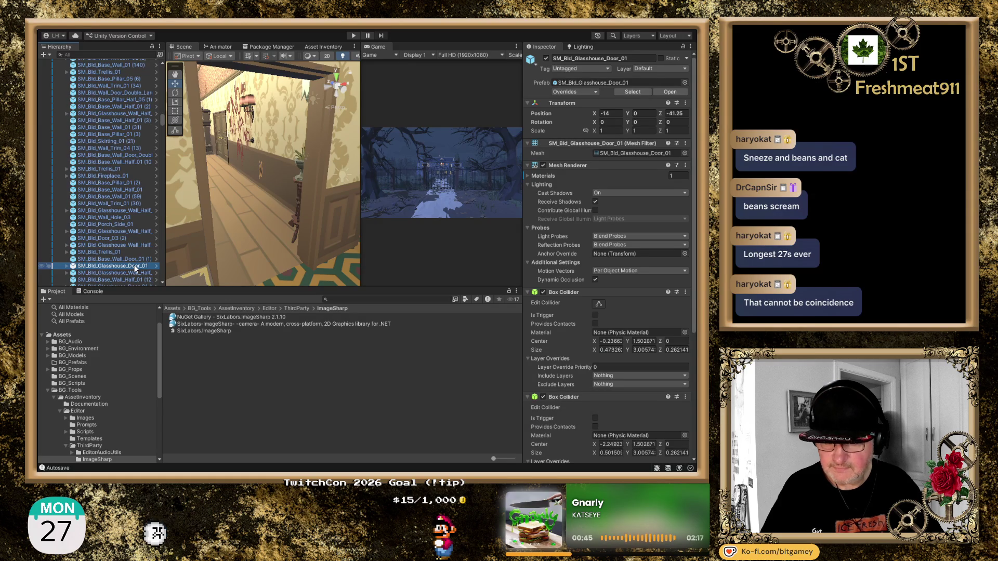
Frame SM_Bld_Glasshouse_Door_01 in the Scene view, then switch to the Opera GX browser.
double_click(138, 266)
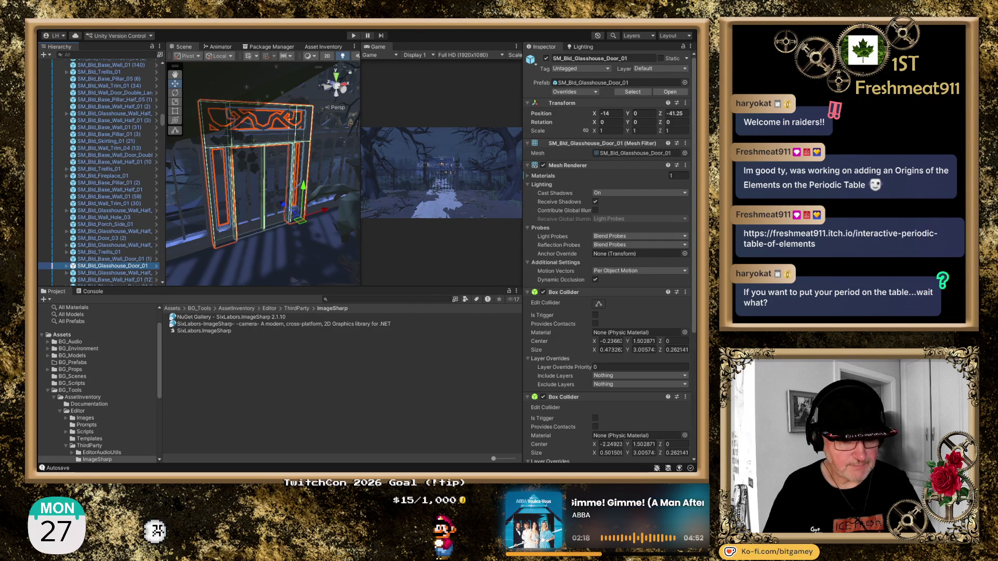
key(alt+Tab)
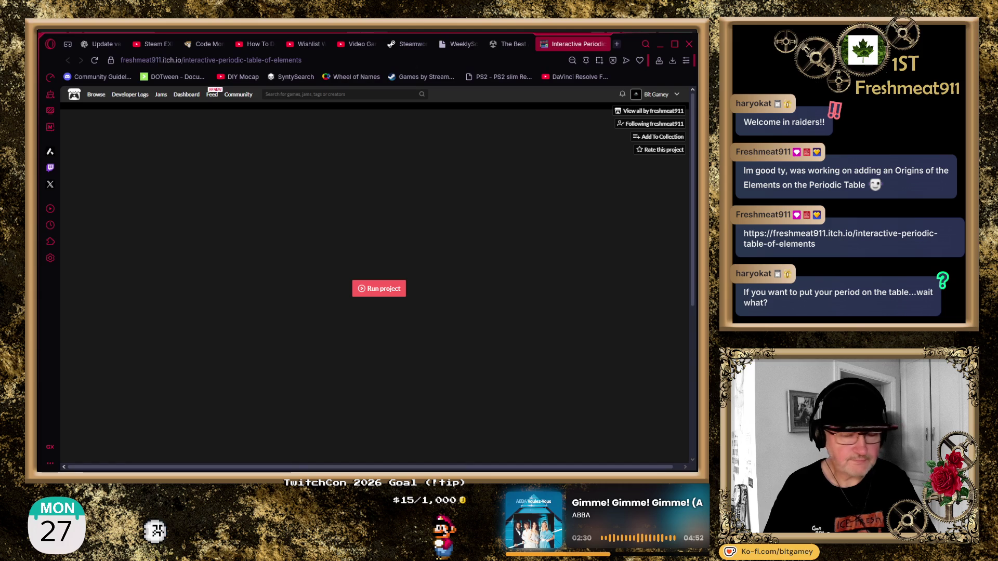
Run the Interactive Periodic Table project and pass its title and Let's Go screens.
click(371, 284)
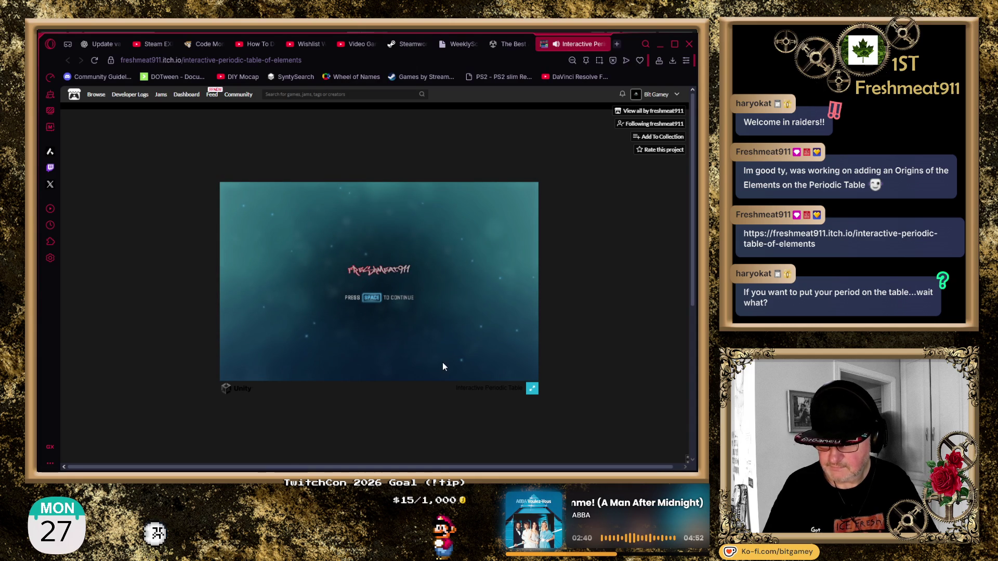
key(space)
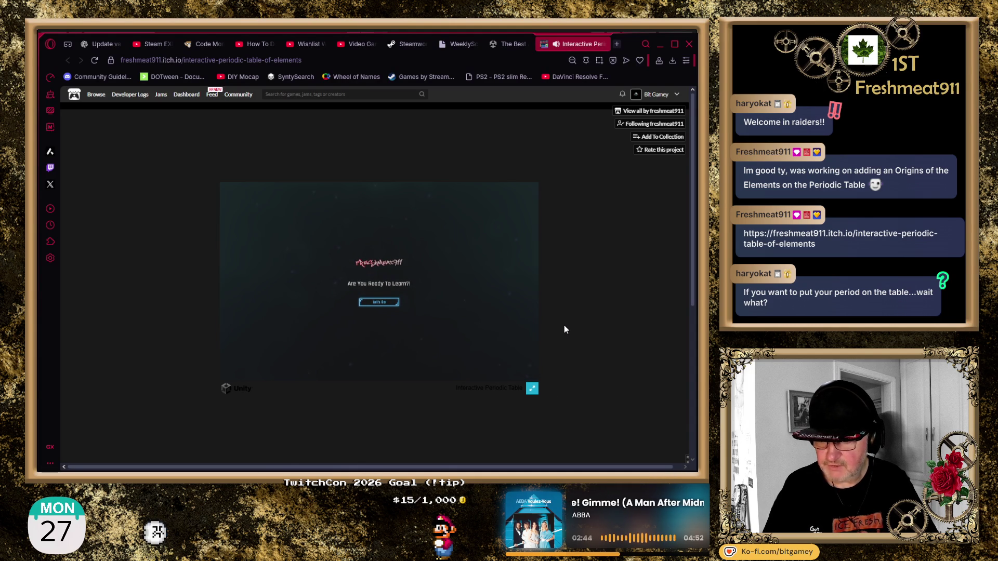
click(372, 305)
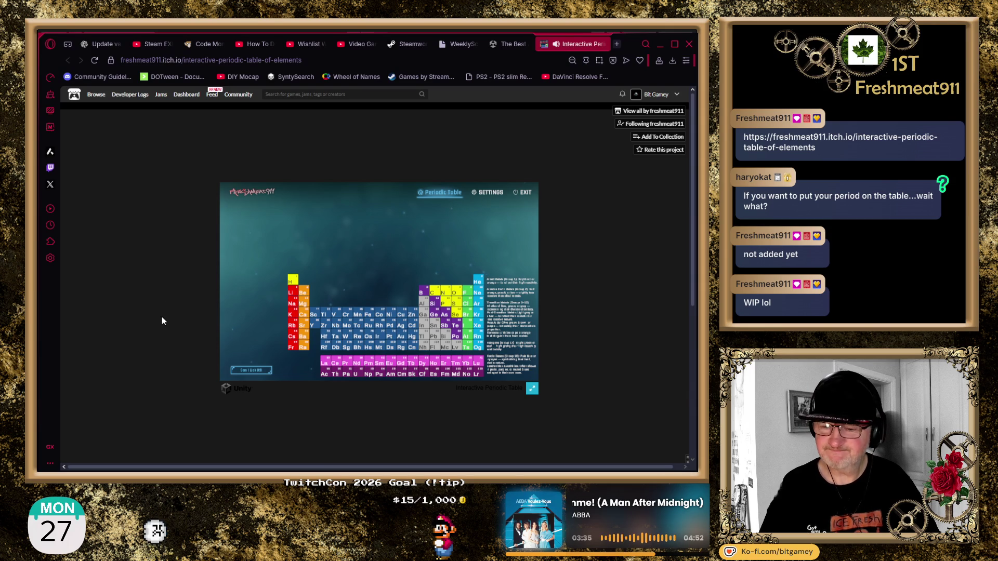
View the Hydrogen and Lithium details, then toggle the 'Can I Lick It' safety colouring.
click(291, 293)
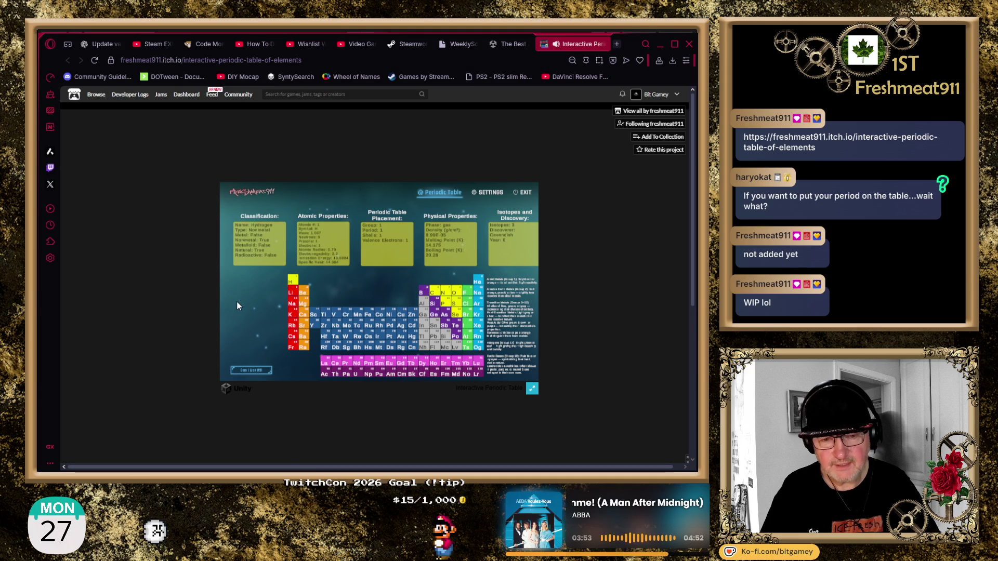
click(292, 296)
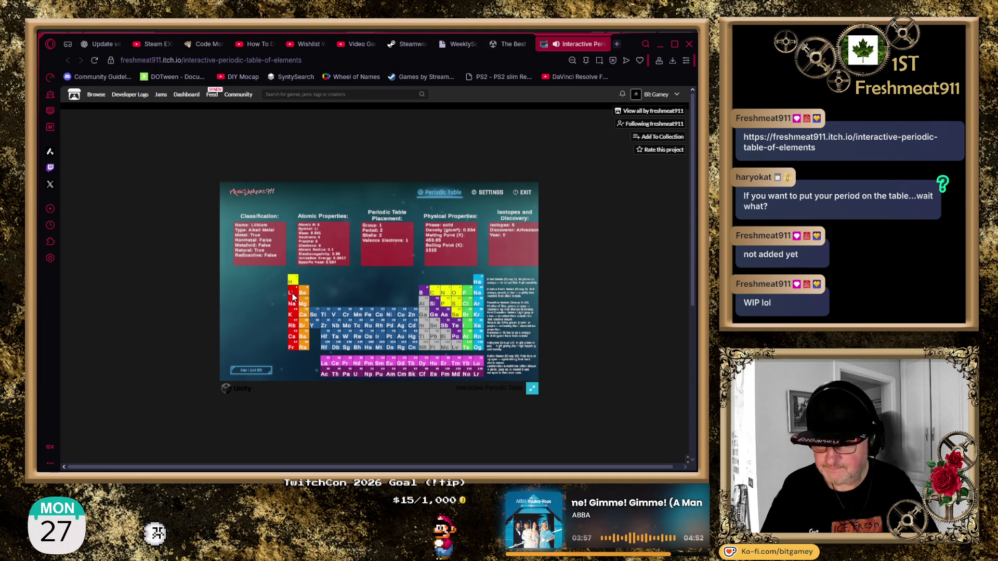
click(251, 371)
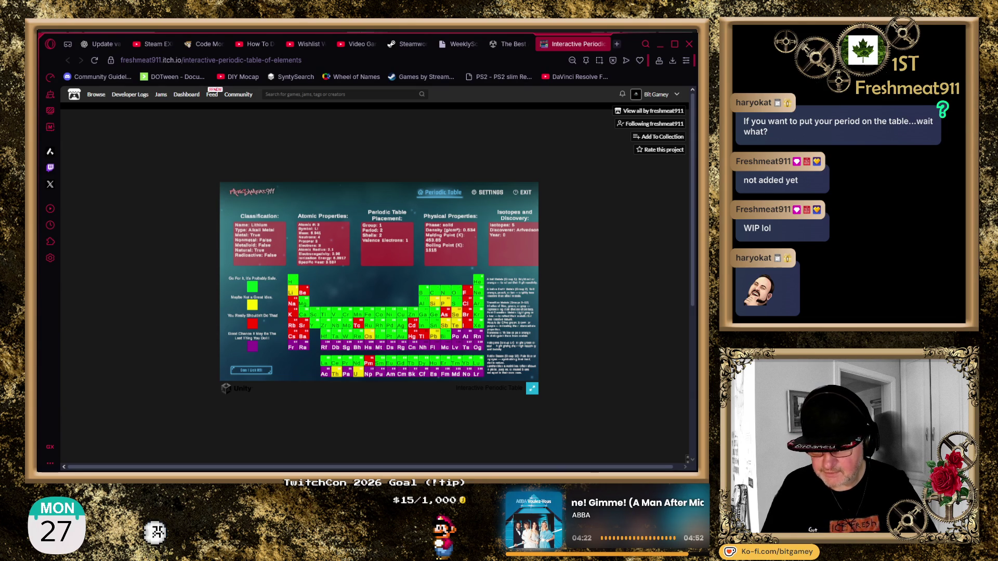
View details for Rb, Cs, Ba, Tc, Cd, Fr and Ra, then close the game tab.
click(292, 327)
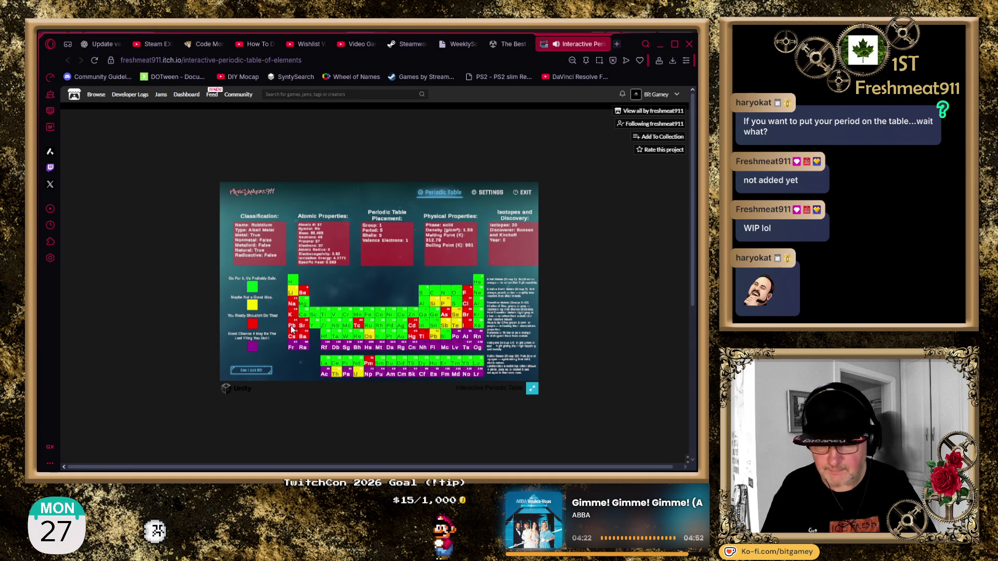
click(293, 334)
click(312, 339)
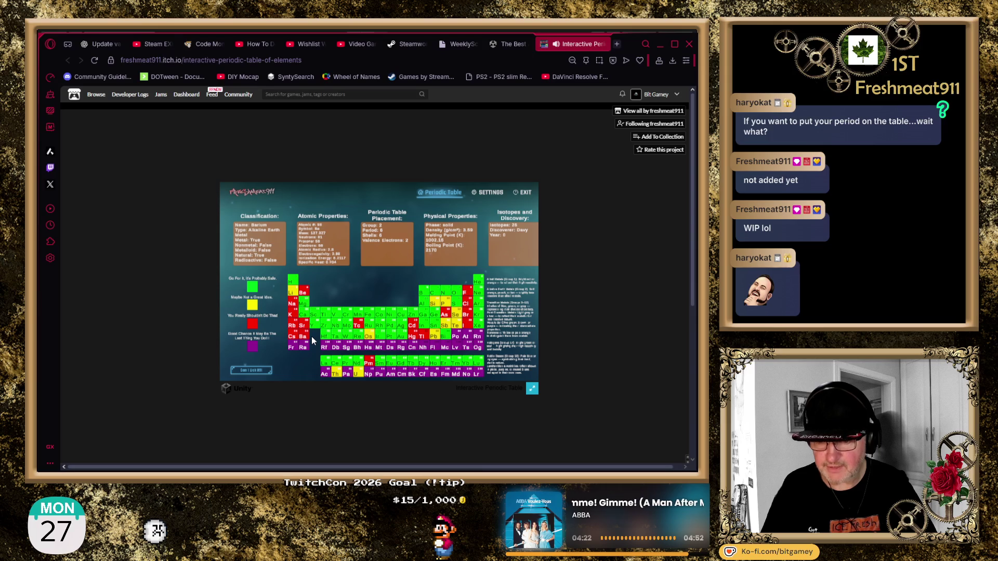
click(361, 329)
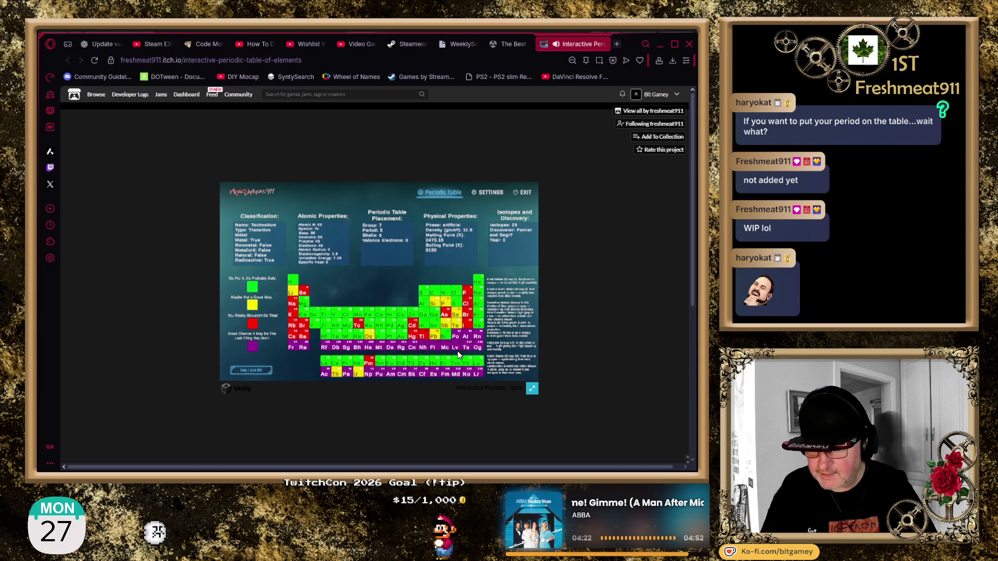
click(416, 325)
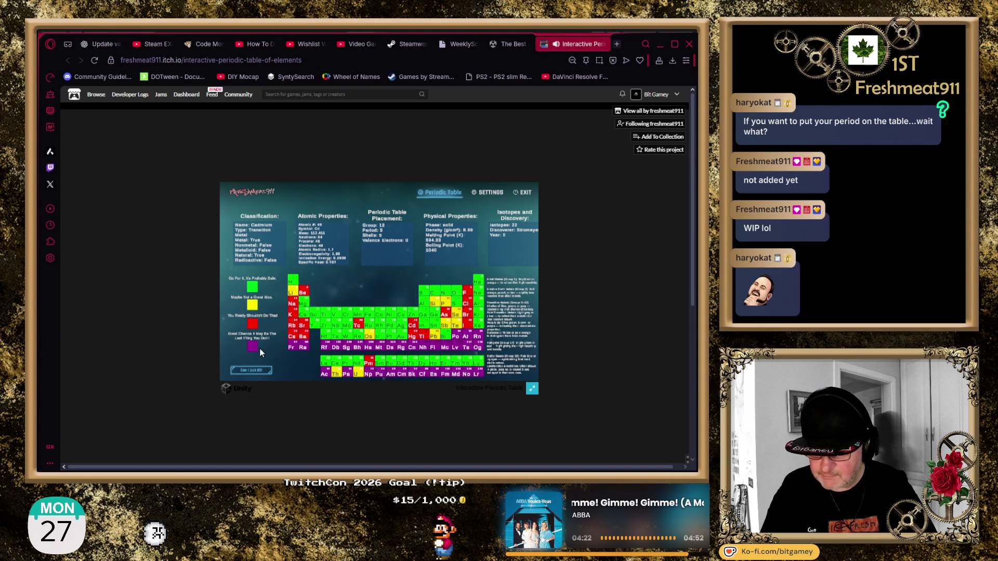
click(292, 348)
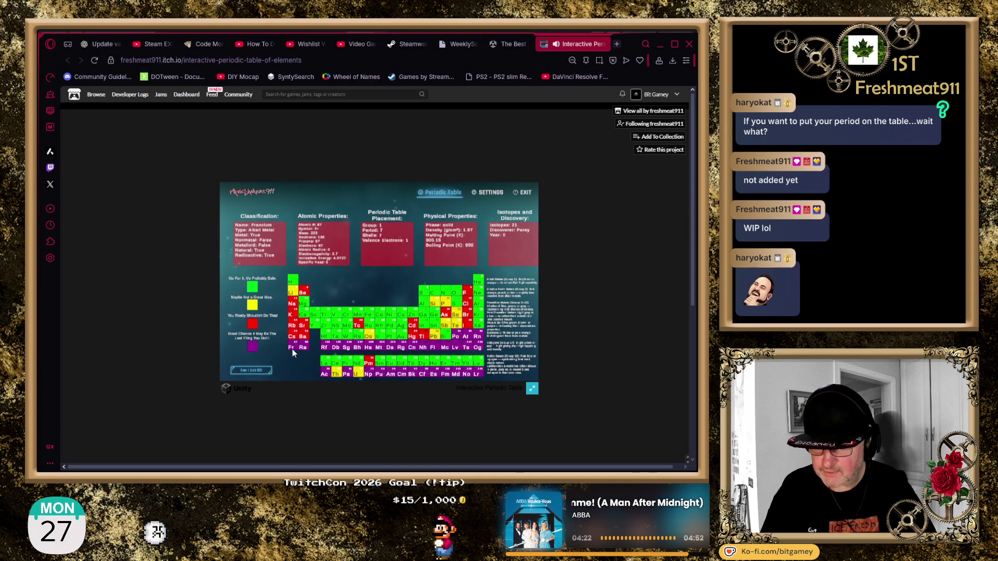
click(297, 348)
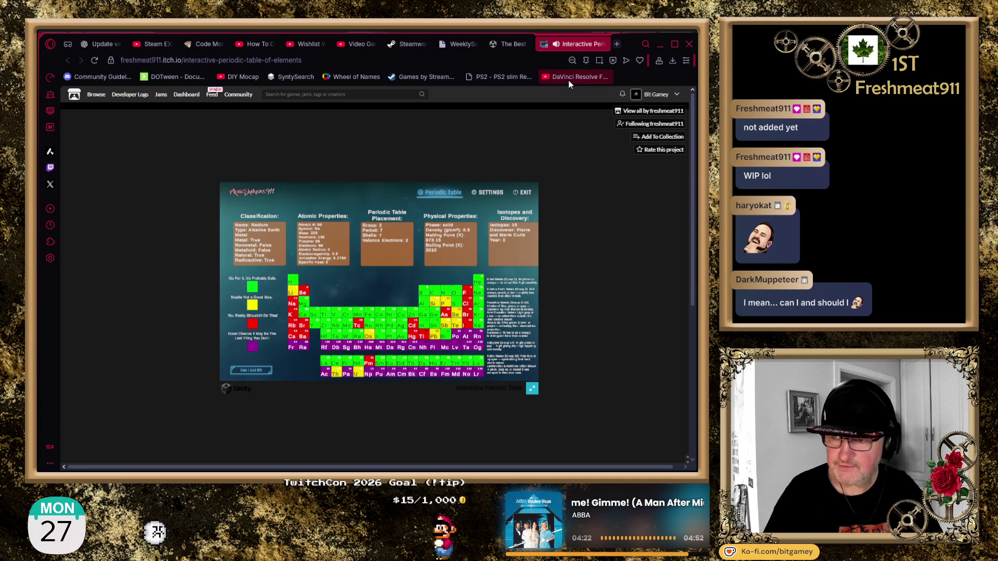
click(601, 44)
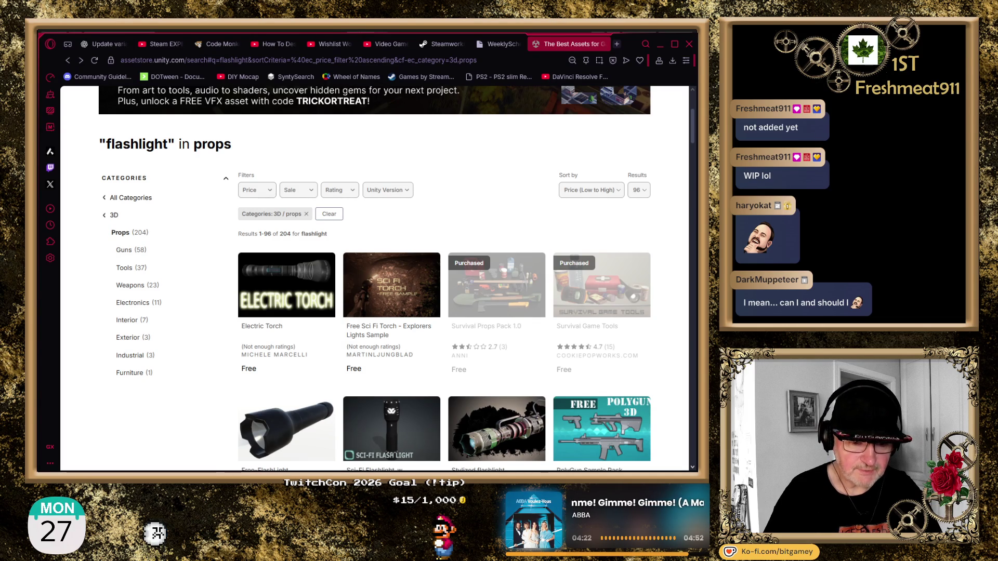
Switch from the browser back to the Unity Editor with the HauntedHouse scene.
key(alt+Tab)
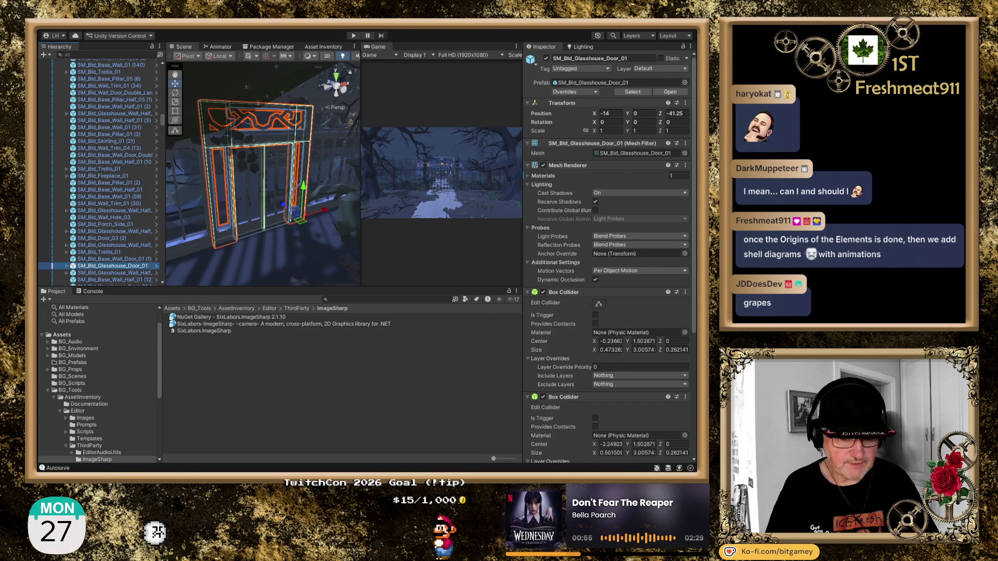
Switch from the Unity Editor to the Opera browser showing the IT: Welcome to Derry trailer.
key(alt+Tab)
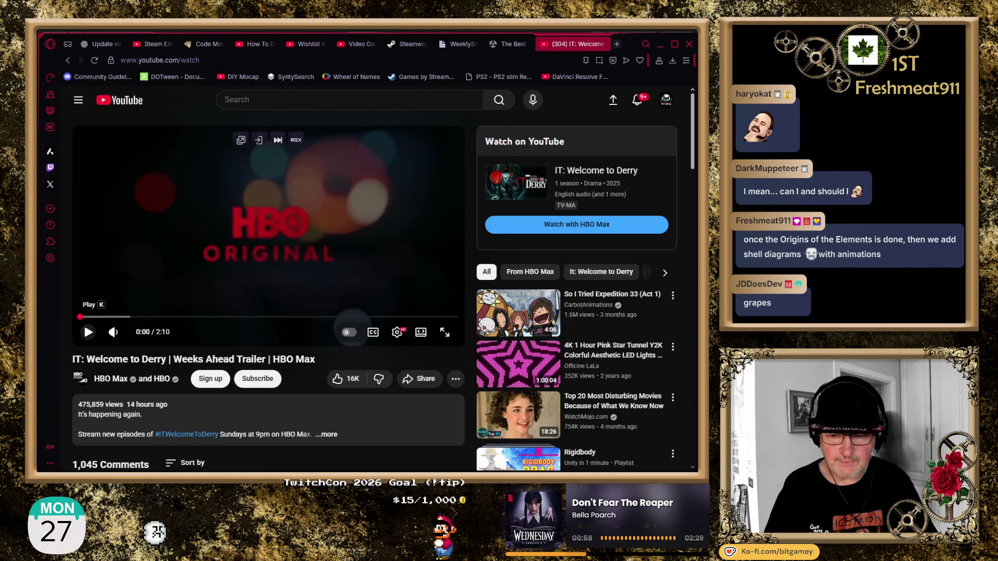
Play the IT: Welcome to Derry trailer, pause it around 1:56, then close the YouTube tab.
click(88, 332)
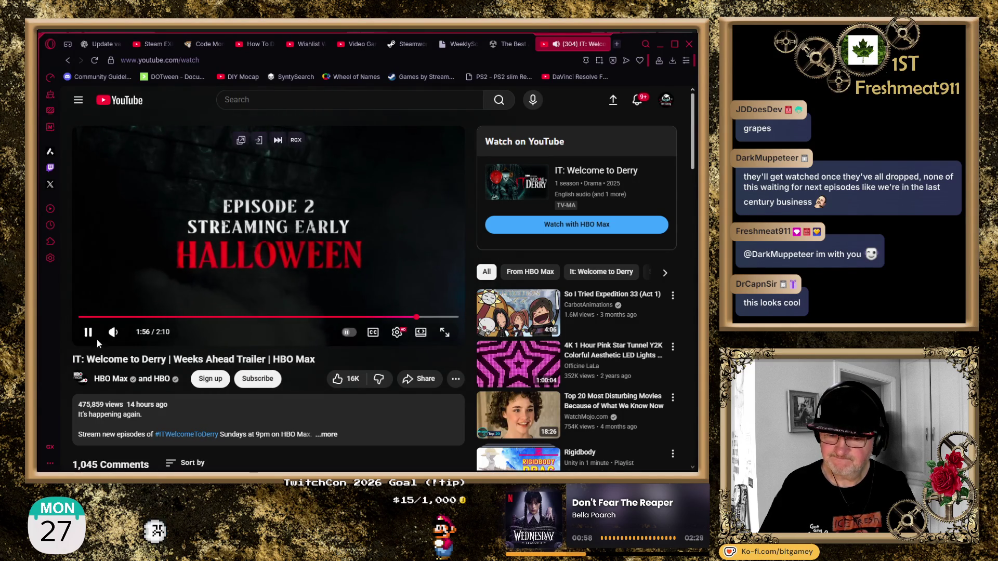
click(91, 339)
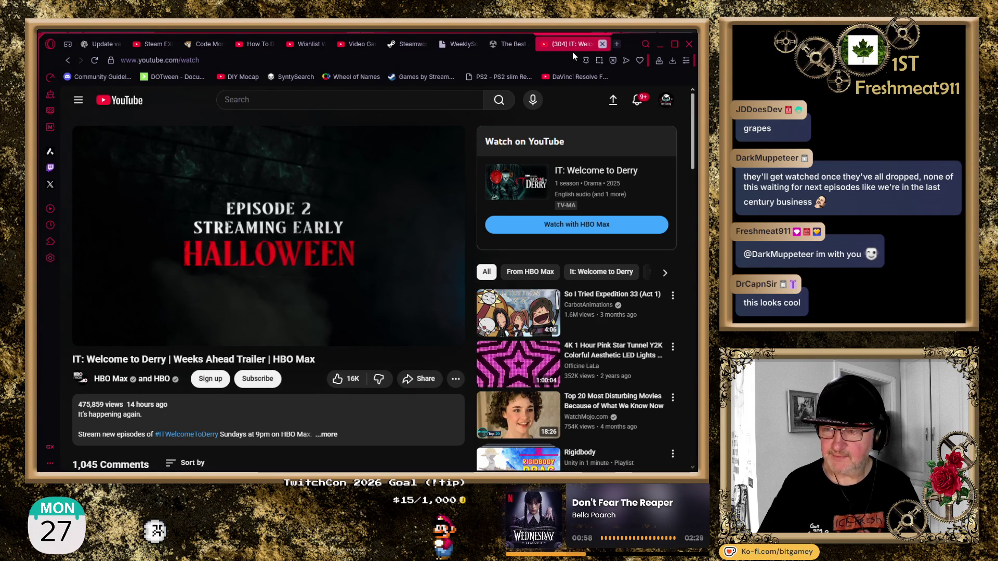
click(603, 44)
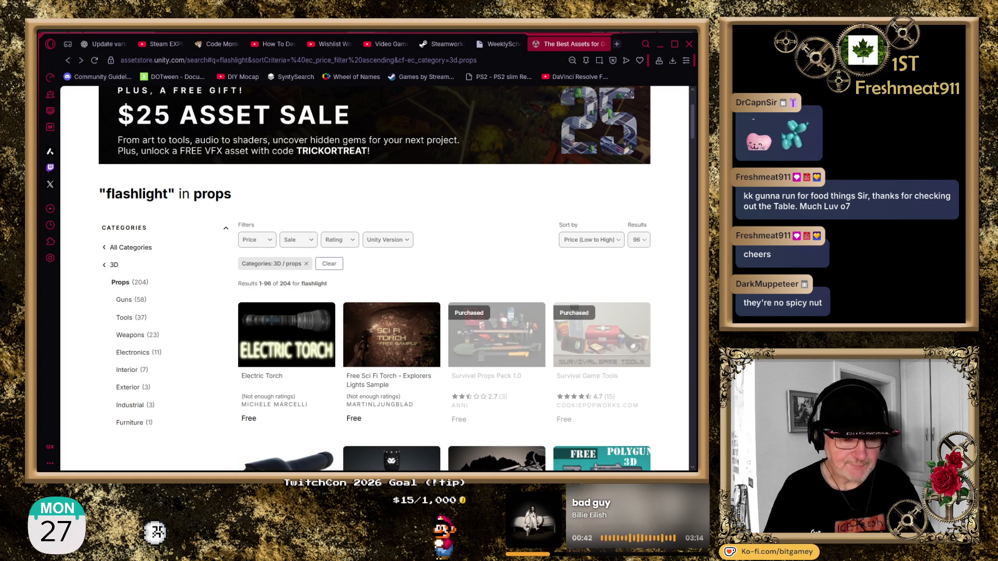
Return from the flashlight Asset Store results to the haunted house scene in the Unity Editor.
key(alt+Tab)
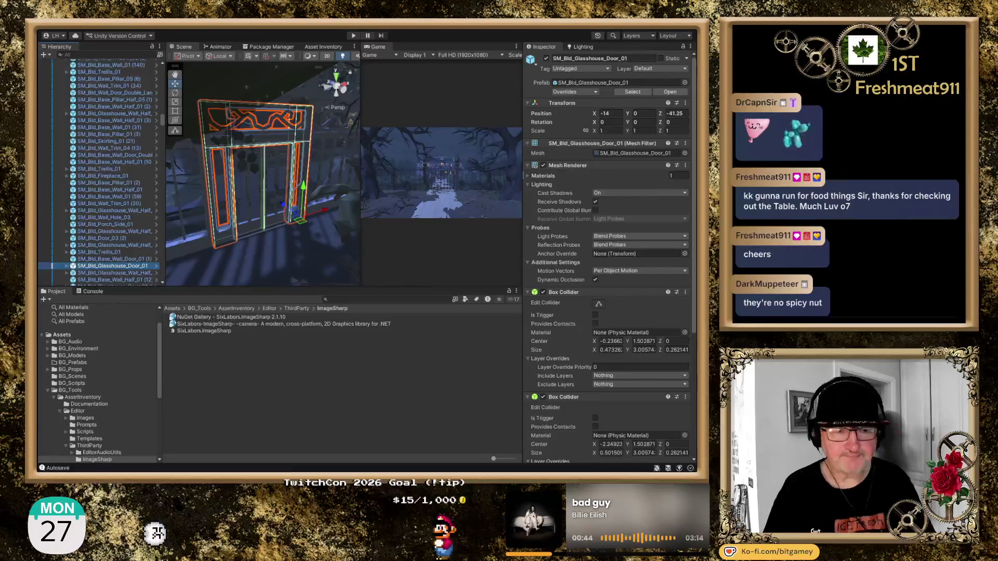
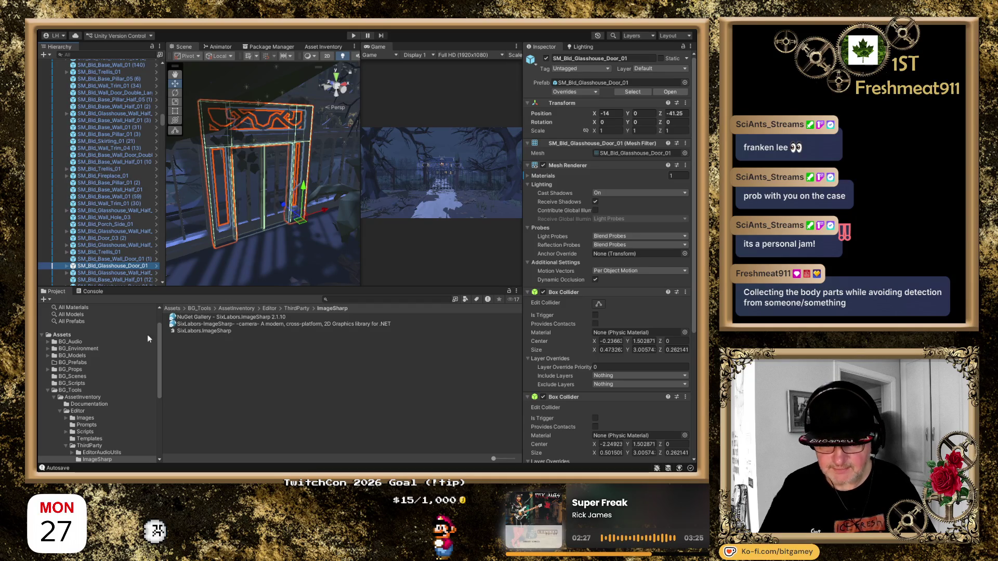
Navigate from BG_Environment into PolygonHorrorMansion/Prefabs/Characters/Characters in the Project window.
click(57, 348)
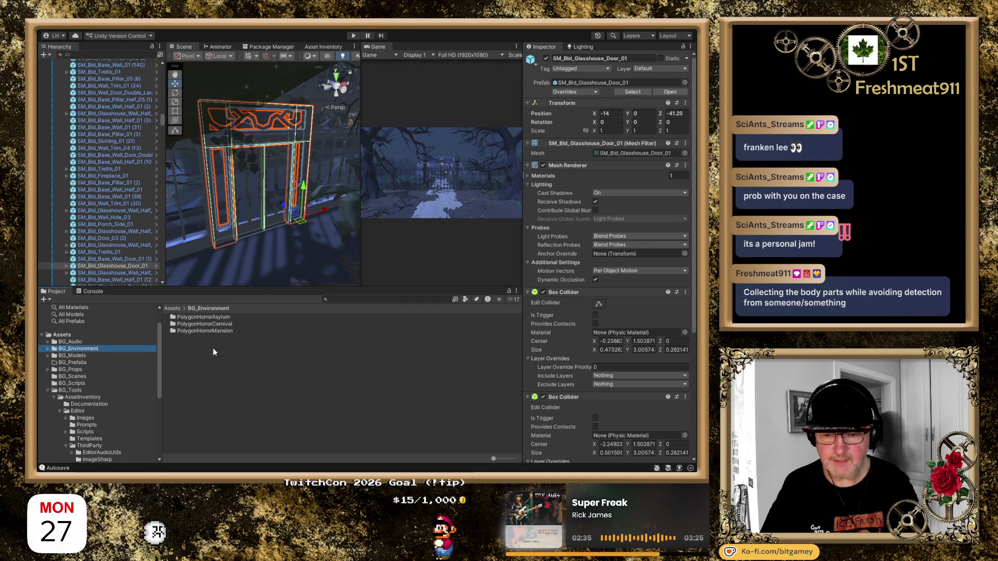
click(212, 317)
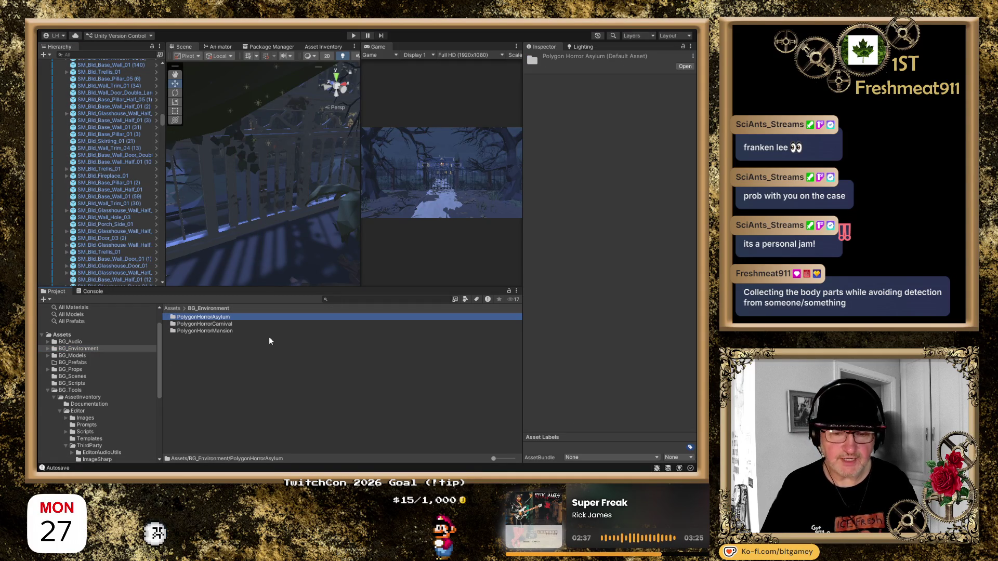
click(205, 325)
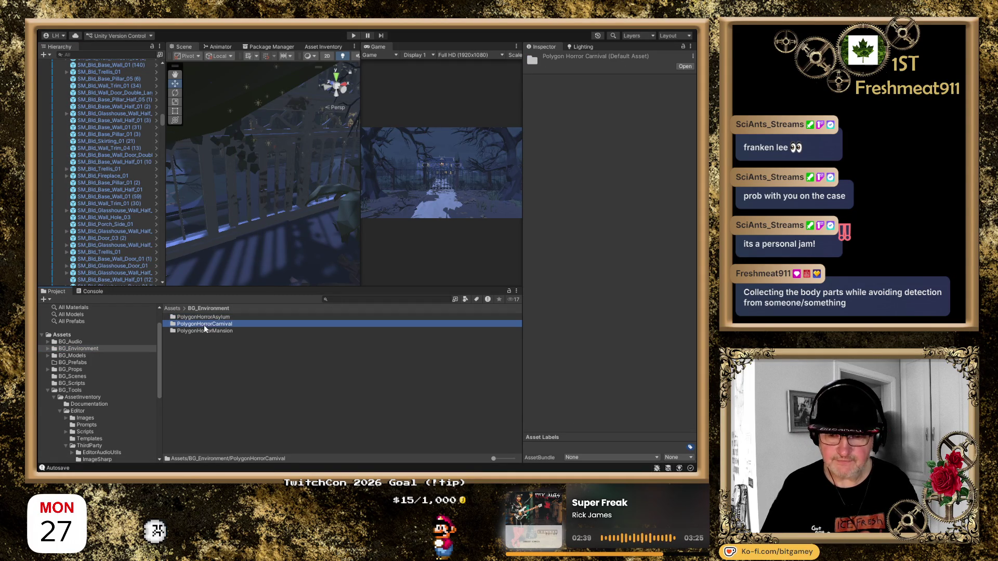
click(208, 331)
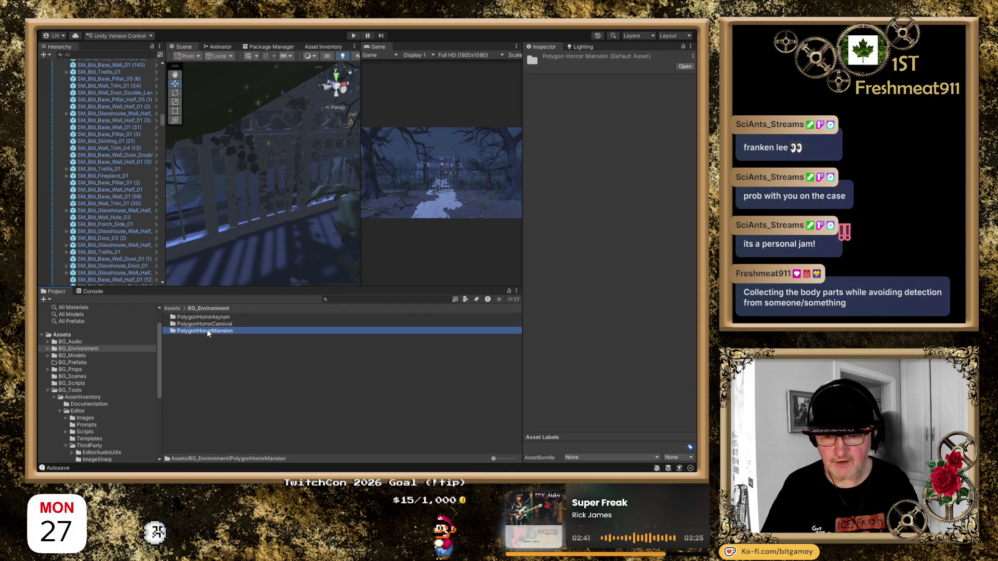
double_click(207, 330)
click(190, 331)
double_click(190, 331)
double_click(195, 323)
double_click(194, 323)
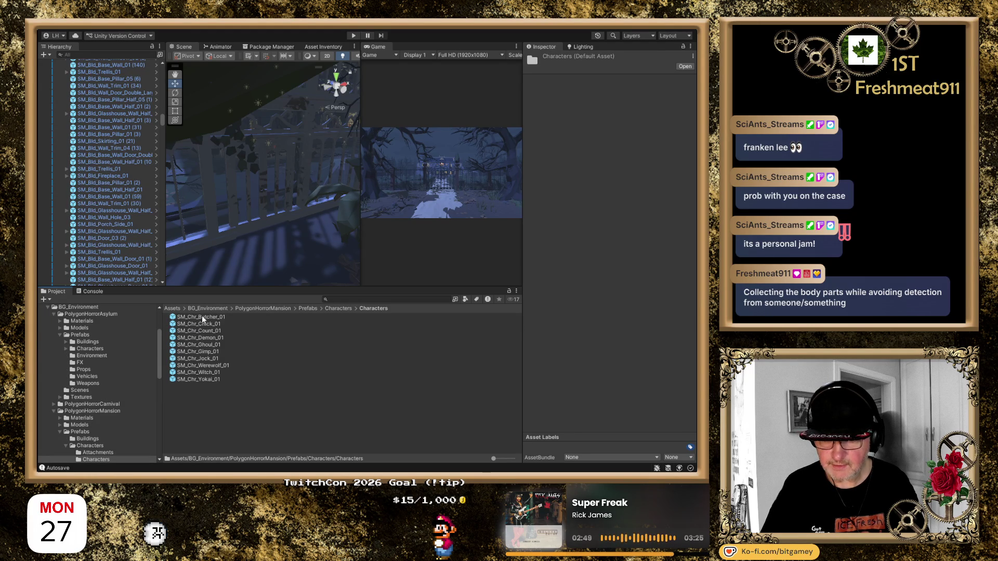
Preview the Butcher, Chick and Count prefabs, rotating each model to face front.
click(201, 317)
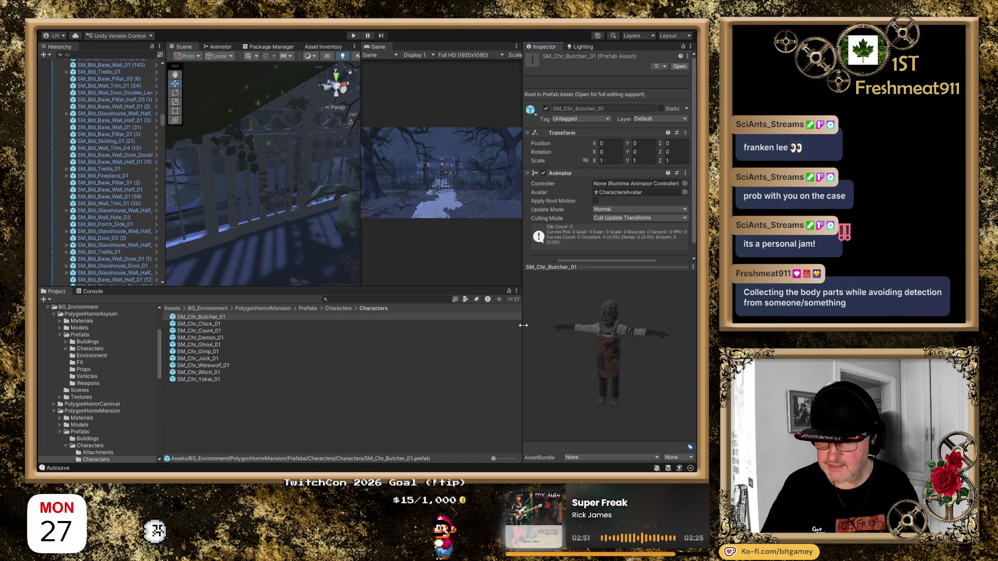
mouse_move(615, 367)
mouse_down()
mouse_move(593, 362)
mouse_move(615, 353)
mouse_up()
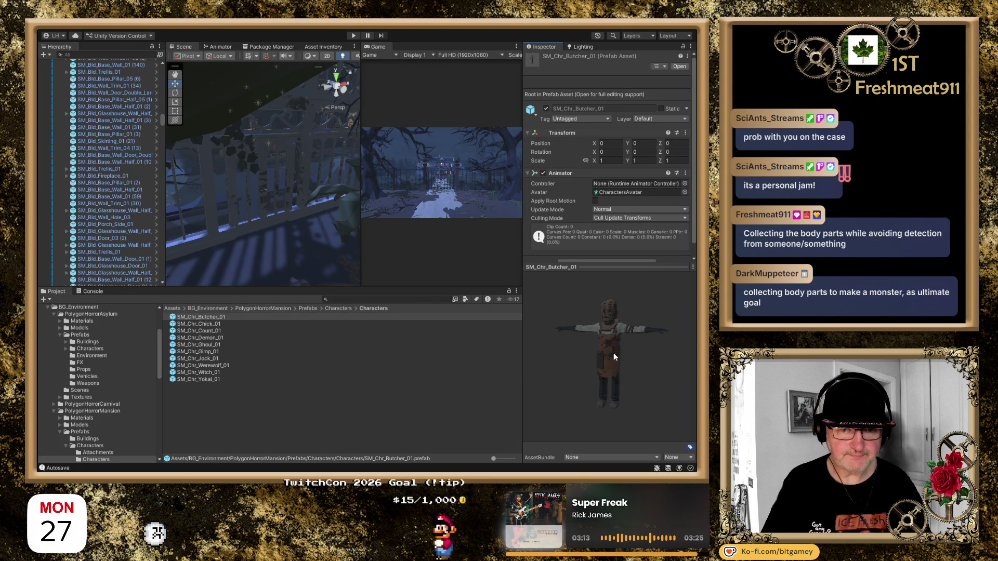
mouse_move(619, 363)
mouse_down()
mouse_move(578, 360)
mouse_move(594, 371)
mouse_up()
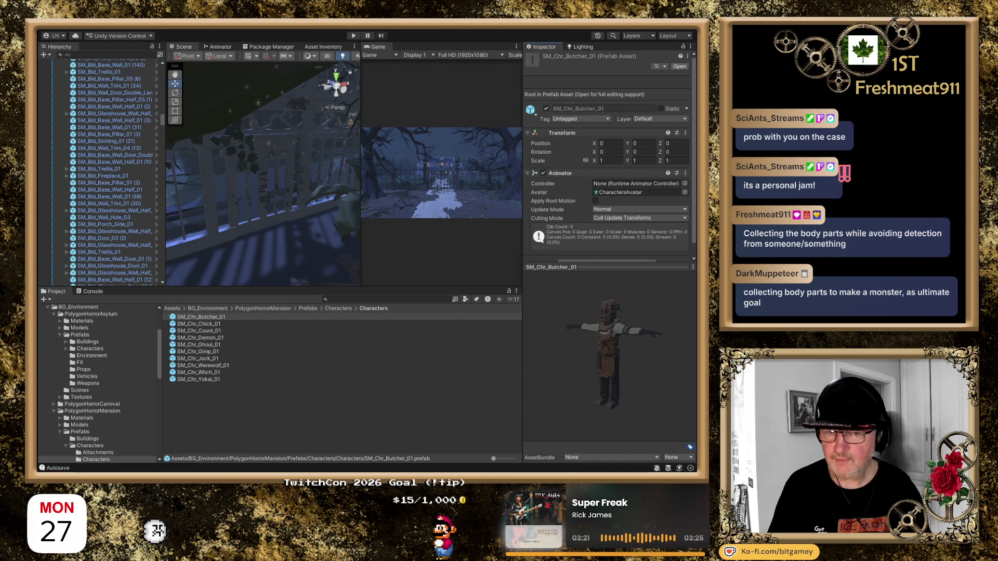
click(216, 325)
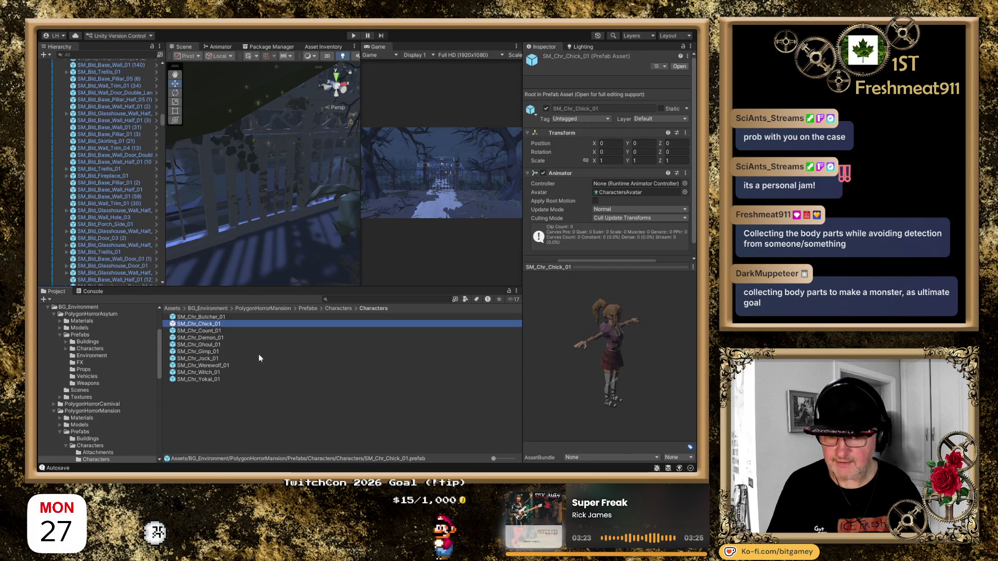
mouse_move(631, 394)
mouse_down()
mouse_move(522, 369)
mouse_move(530, 407)
mouse_move(548, 388)
mouse_move(531, 381)
mouse_up()
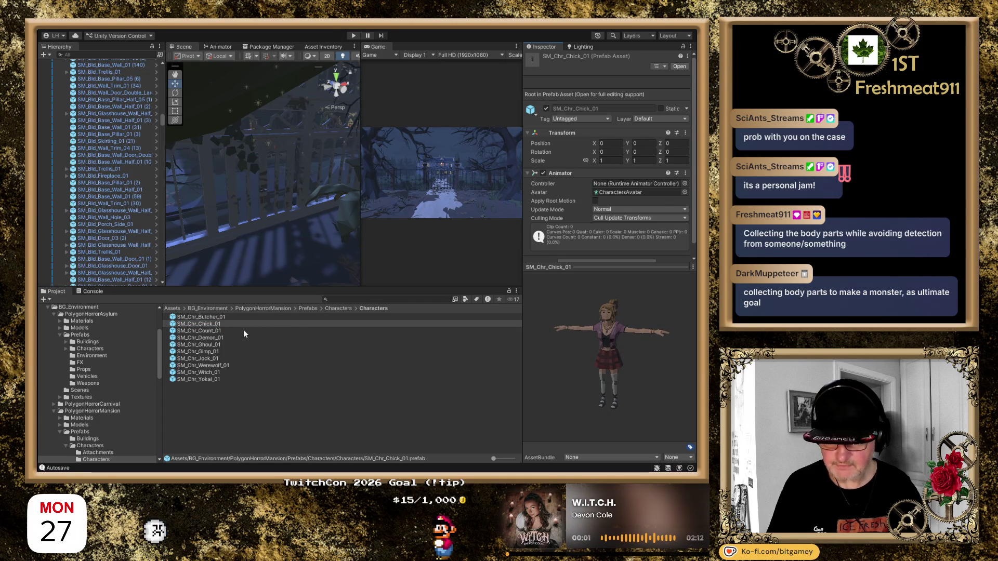
click(213, 333)
click(669, 396)
mouse_move(669, 396)
mouse_down()
mouse_move(531, 355)
mouse_move(607, 366)
mouse_move(576, 367)
mouse_move(622, 351)
mouse_move(534, 307)
mouse_move(522, 342)
mouse_up()
Preview the Demon, Ghoul and Gimp prefabs, turning the Ghoul and Gimp models frontward.
click(211, 340)
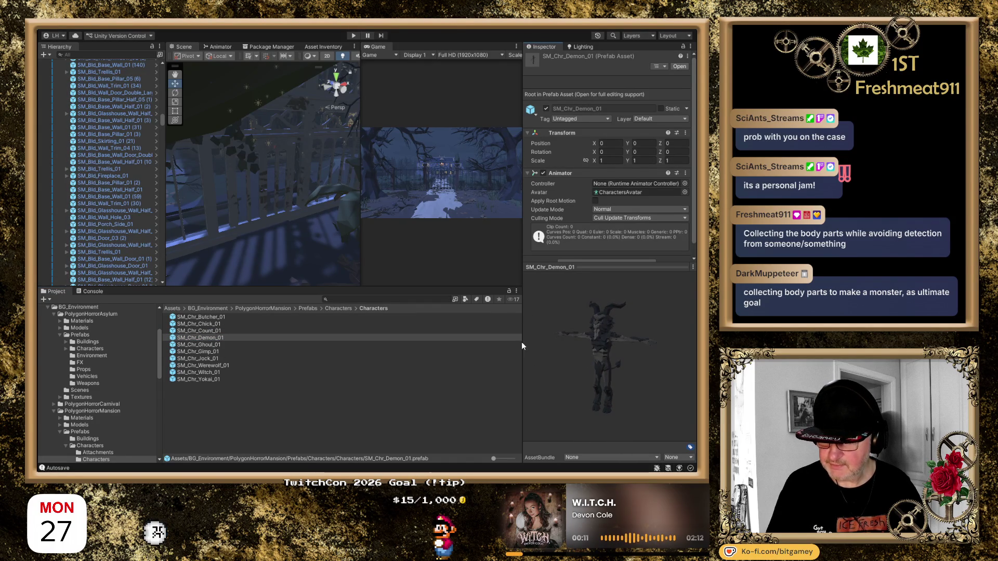
click(218, 345)
mouse_move(578, 369)
mouse_down()
mouse_move(569, 374)
mouse_move(567, 340)
mouse_up()
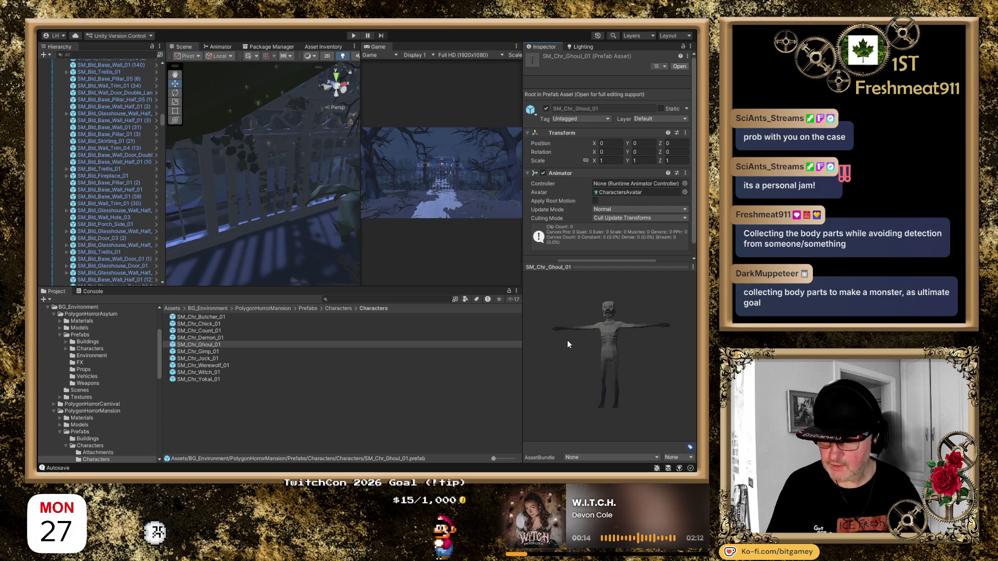
click(206, 351)
click(583, 380)
mouse_move(583, 379)
mouse_down()
mouse_move(479, 335)
mouse_move(466, 358)
mouse_up()
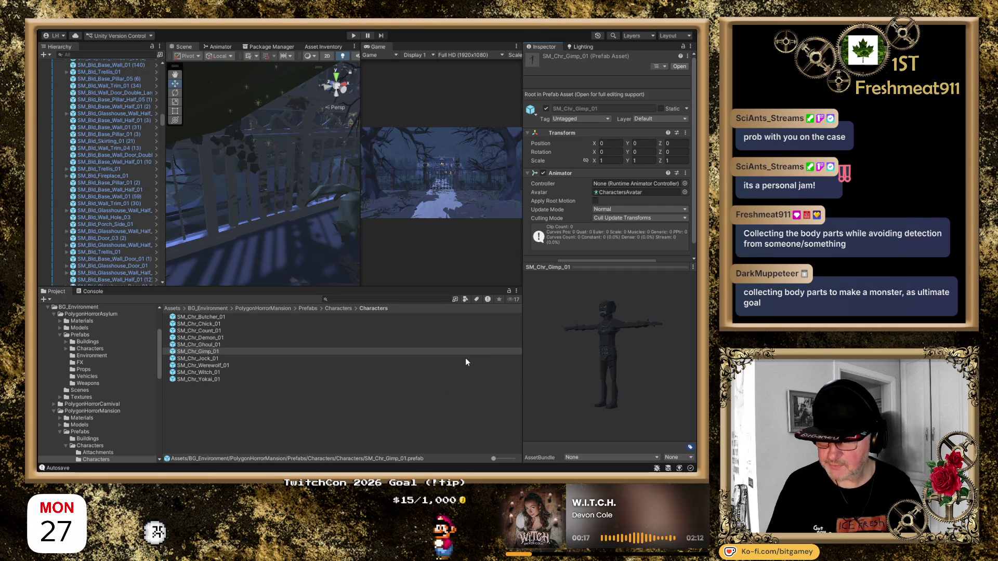
Preview the Jock, Werewolf, Witch and Yokai prefabs, turning the Jock and Yokai to face front.
click(217, 358)
mouse_move(613, 364)
mouse_down()
mouse_move(535, 354)
mouse_move(541, 365)
mouse_up()
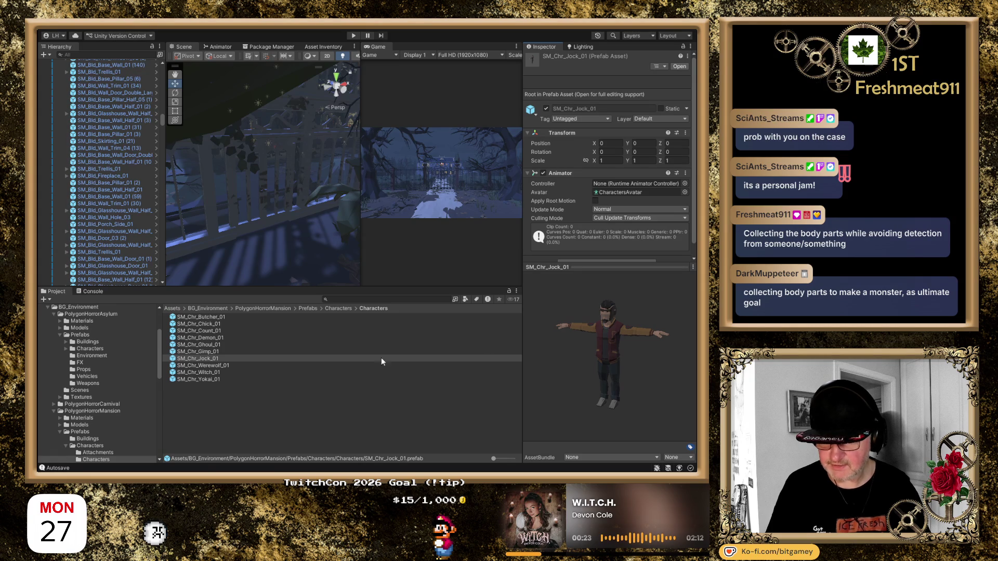
click(216, 366)
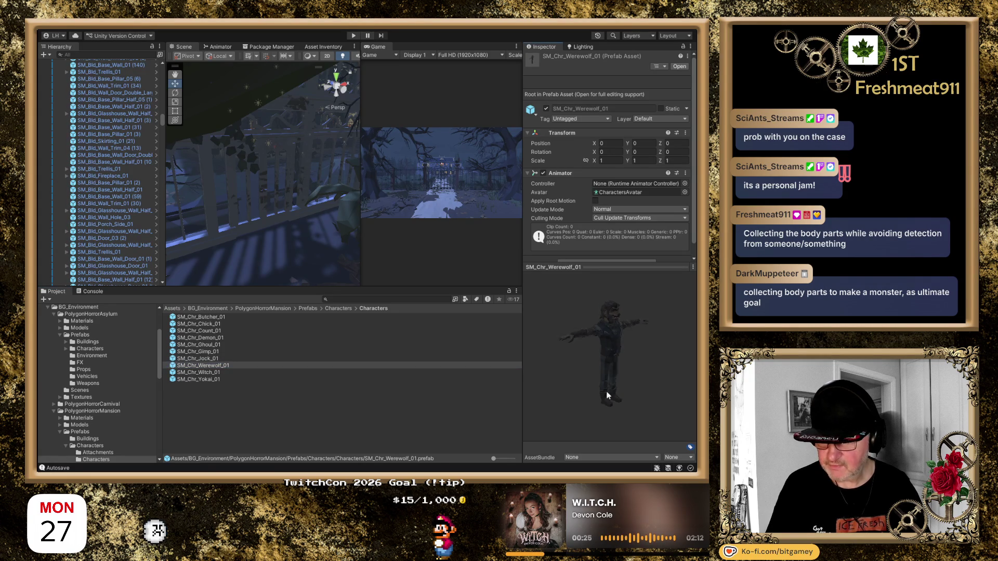
click(206, 373)
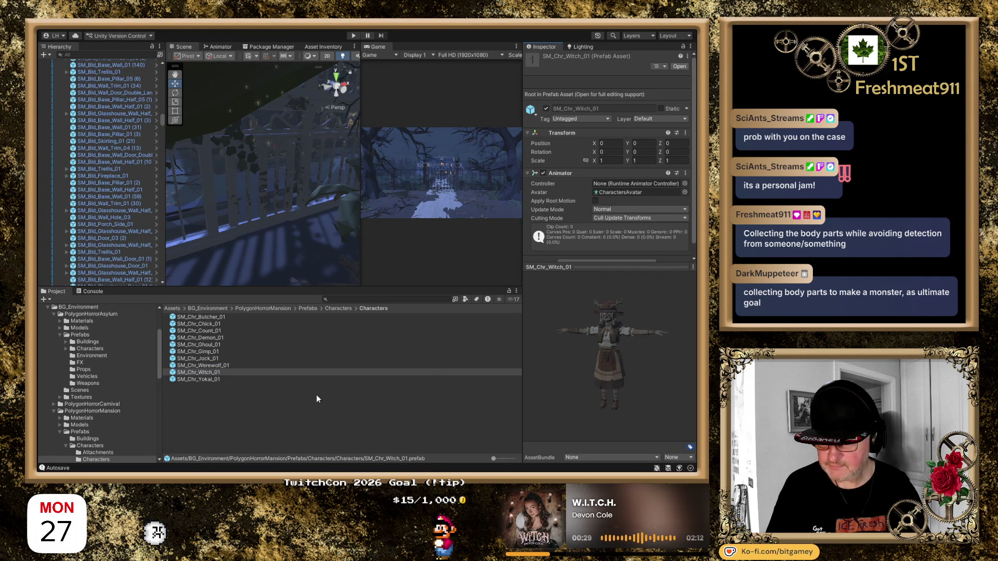
click(212, 378)
mouse_move(657, 395)
mouse_down()
mouse_move(547, 373)
mouse_move(575, 389)
mouse_up()
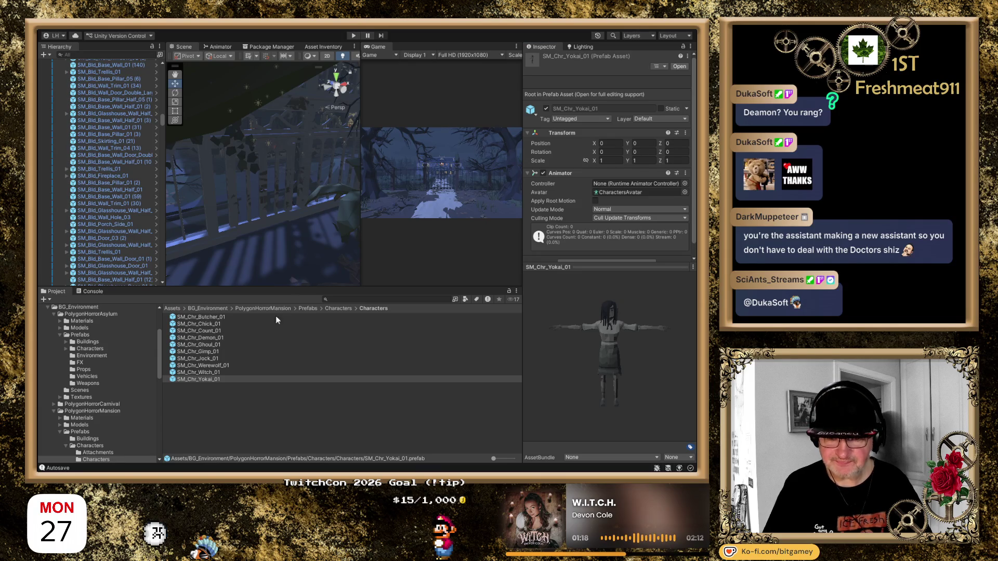
Return to the BG_Environment folder via the Project window breadcrumb.
click(218, 308)
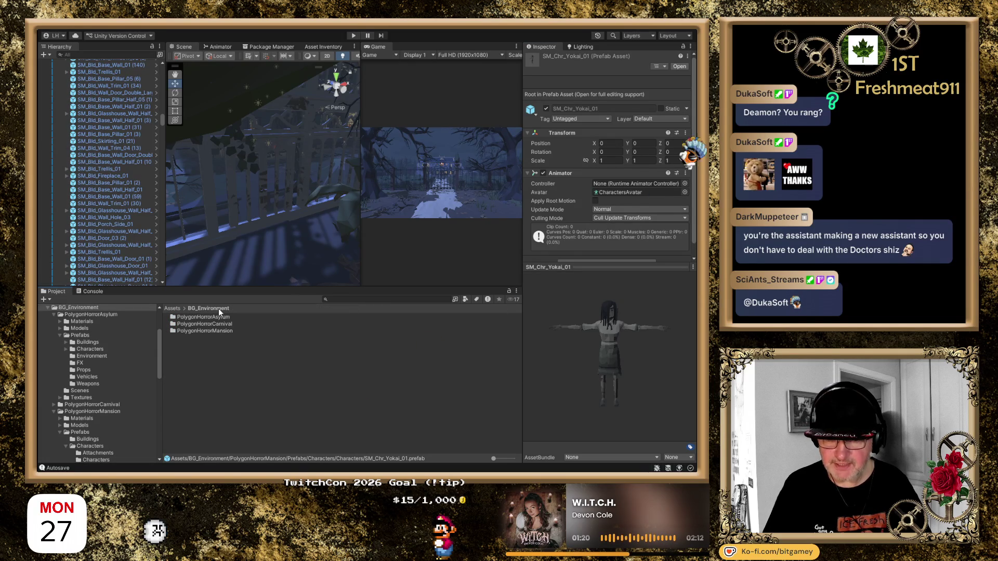
Open PolygonHorrorCarnival/Prefabs/Characters and preview the Animatronic and Carny models, rotating each.
double_click(219, 324)
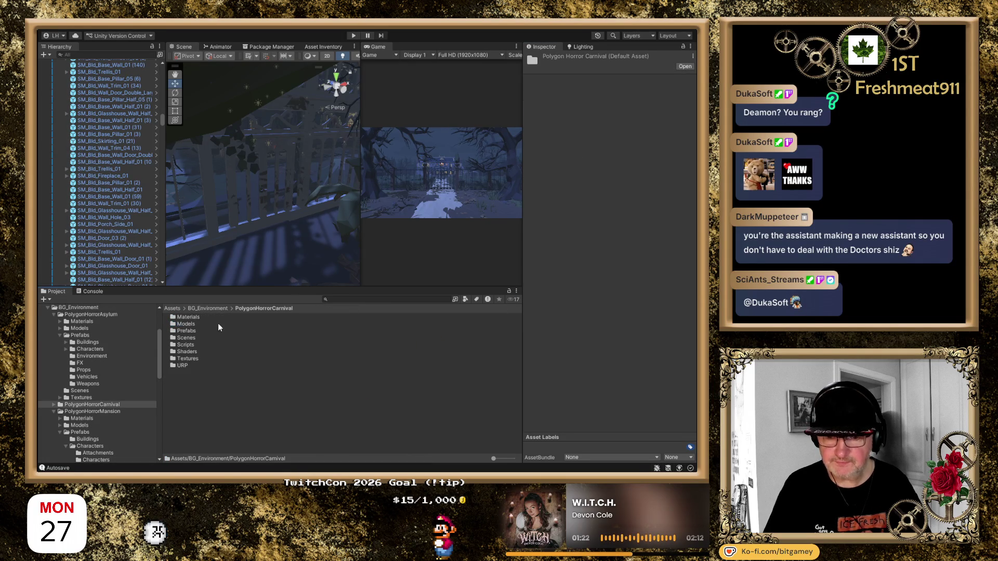
double_click(190, 332)
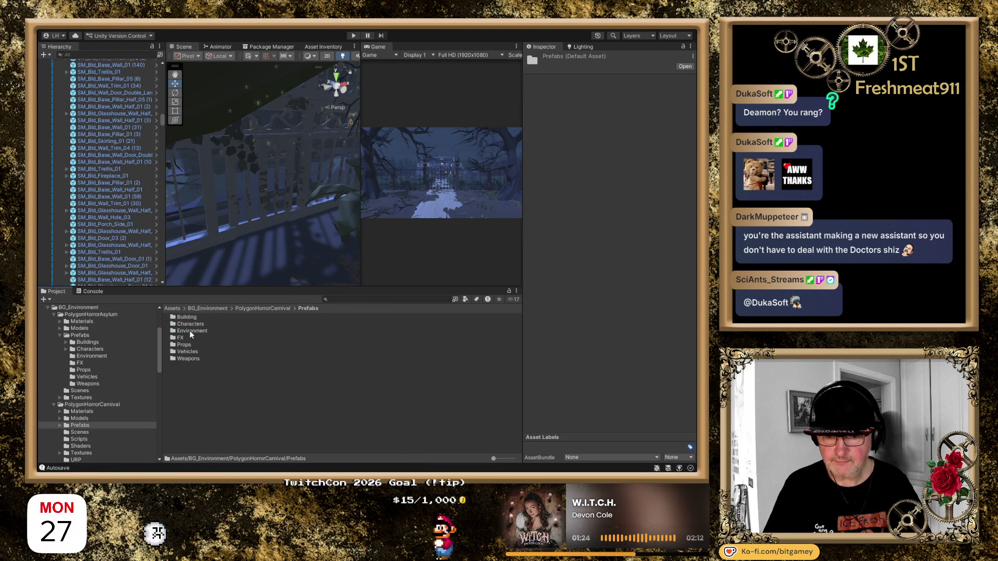
double_click(188, 323)
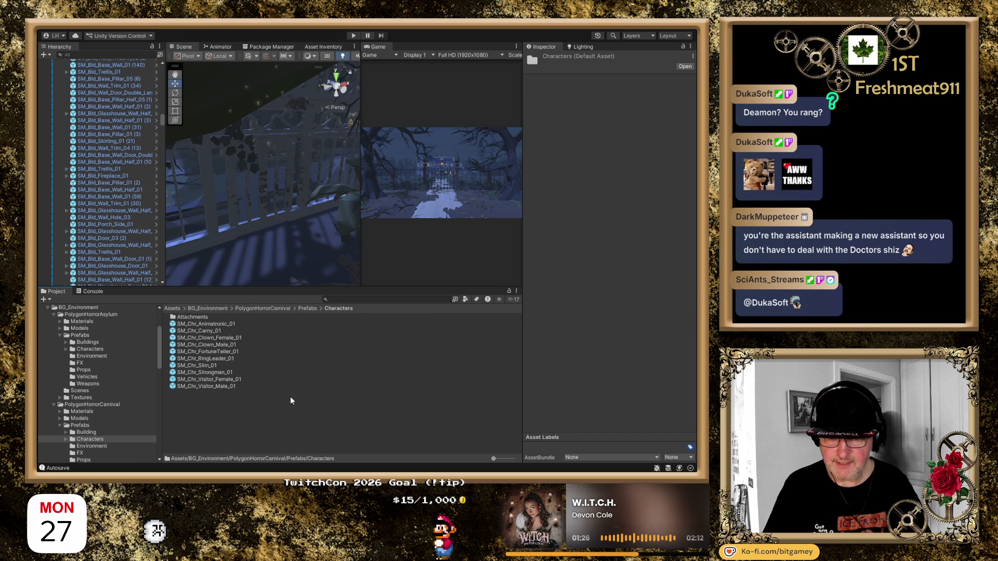
click(235, 325)
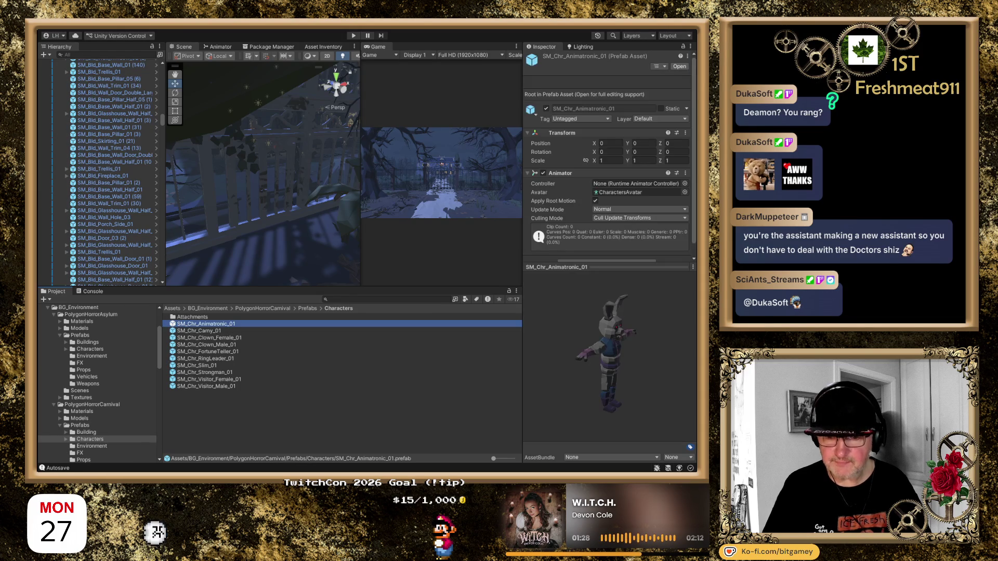
mouse_move(570, 397)
mouse_down()
mouse_move(540, 383)
mouse_move(553, 403)
mouse_up()
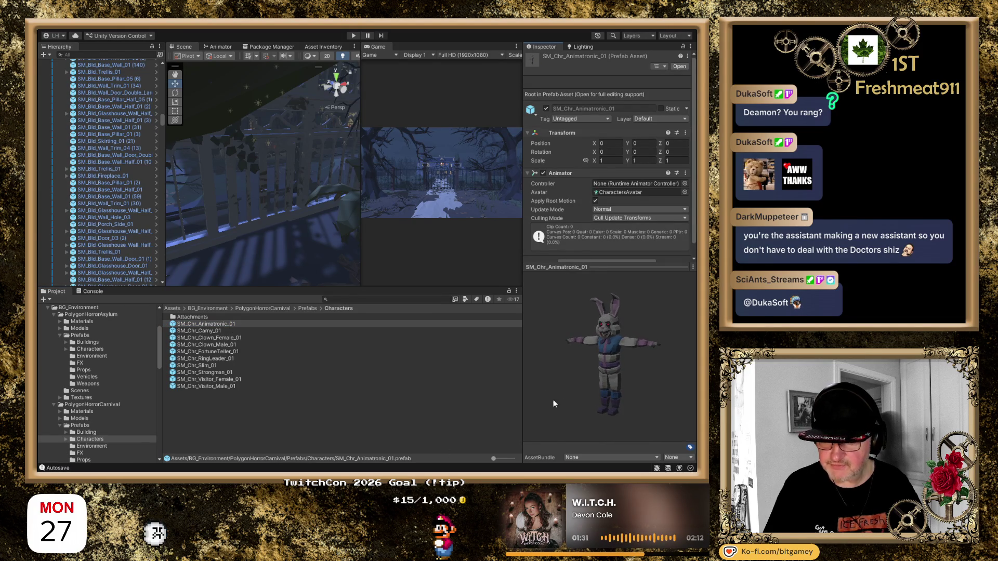
click(214, 331)
mouse_move(602, 411)
mouse_down()
mouse_move(554, 344)
mouse_move(526, 390)
mouse_up()
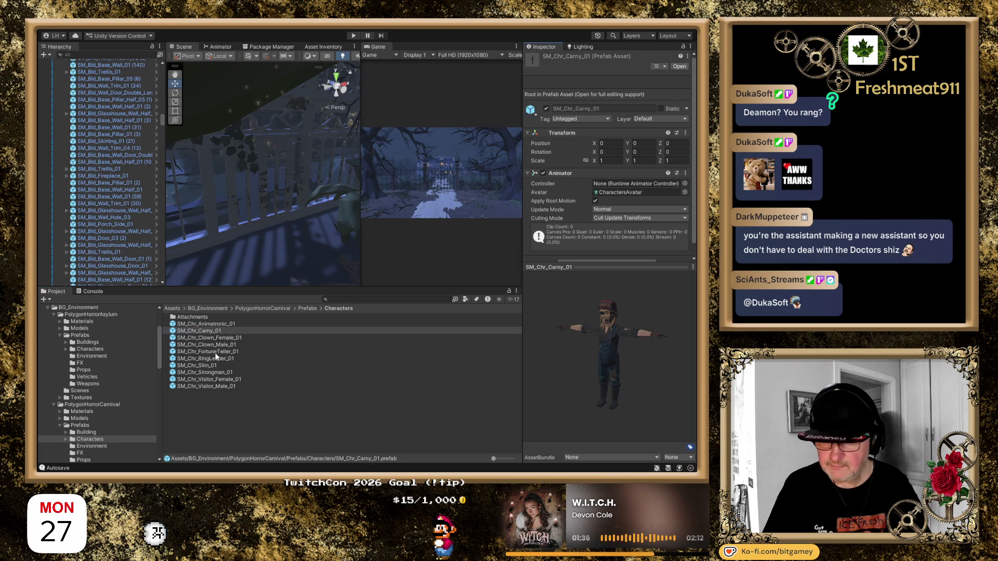
Preview Clown Female, Clown Male, Fortune Teller and RingLeader prefabs, turning the models frontward.
click(209, 337)
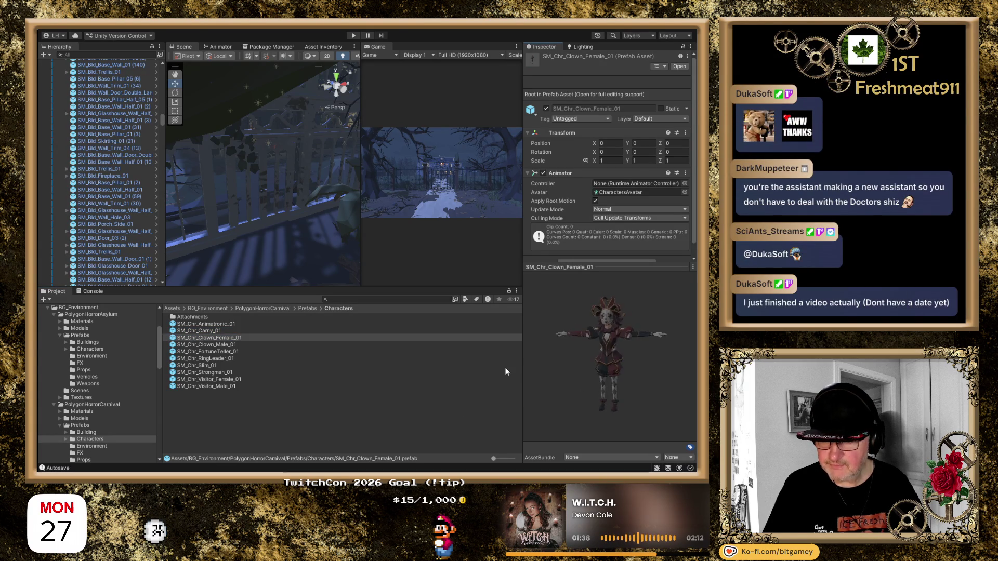
click(234, 345)
mouse_move(587, 374)
mouse_down()
mouse_move(604, 381)
mouse_move(510, 384)
mouse_up()
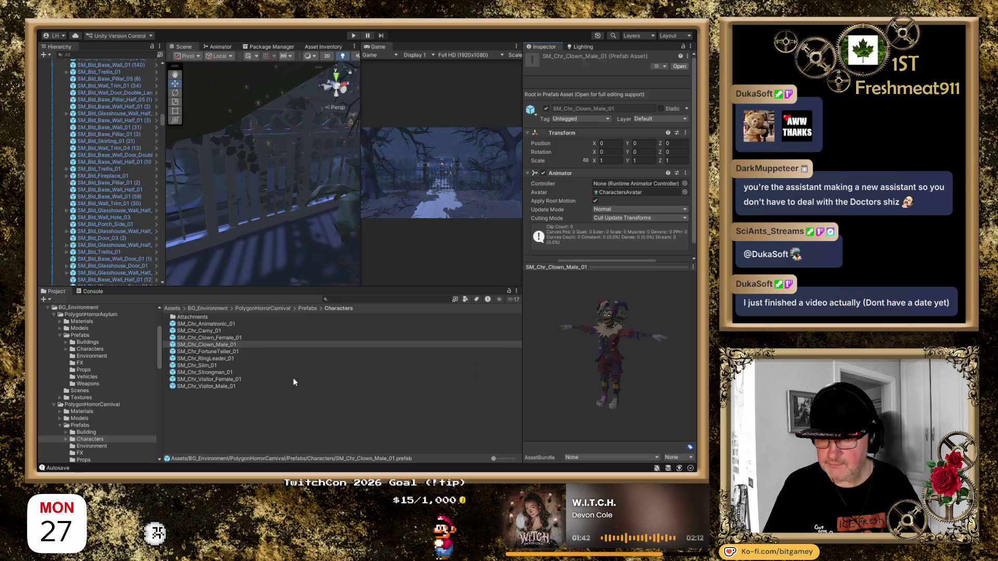
click(240, 351)
drag(590, 375, 511, 362)
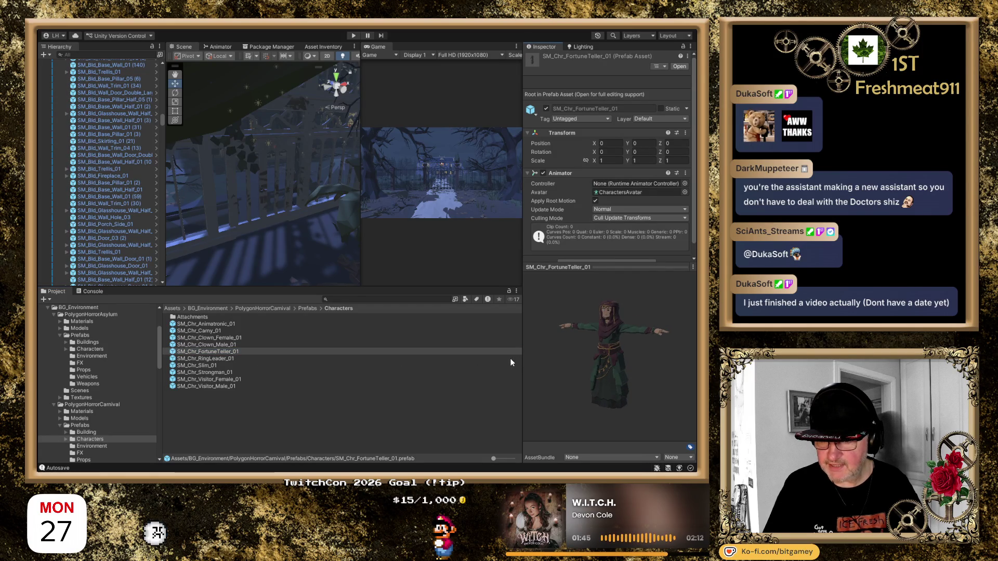
click(223, 359)
mouse_move(632, 382)
mouse_down()
mouse_move(546, 336)
mouse_move(542, 379)
mouse_up()
Preview the Slim, Strongman and Visitor Female prefabs, rotating each to face front.
click(210, 365)
click(620, 388)
mouse_move(549, 365)
mouse_down()
mouse_move(550, 349)
mouse_move(523, 376)
mouse_move(572, 375)
mouse_up()
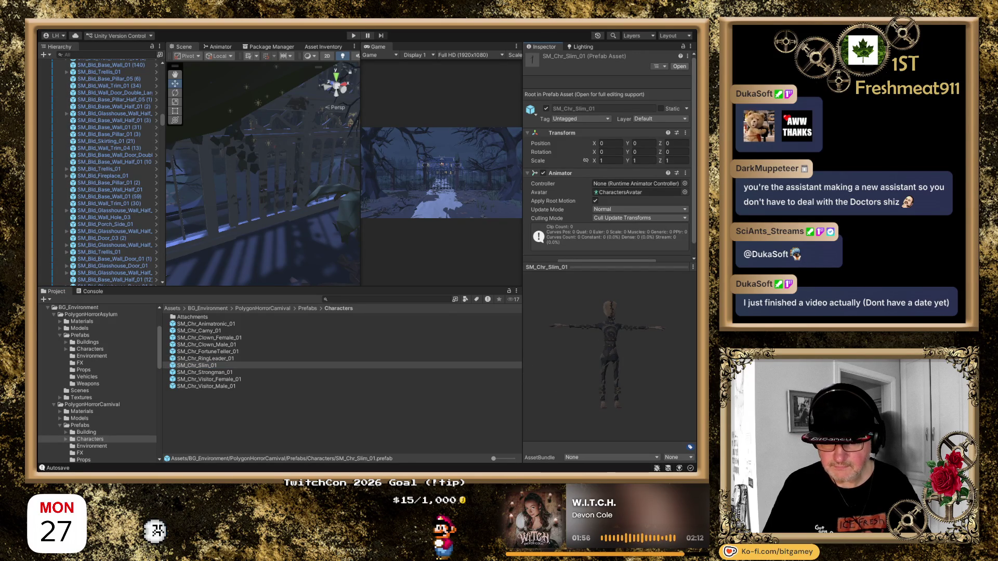
click(218, 373)
mouse_move(615, 396)
mouse_down()
mouse_move(545, 360)
mouse_move(517, 381)
mouse_up()
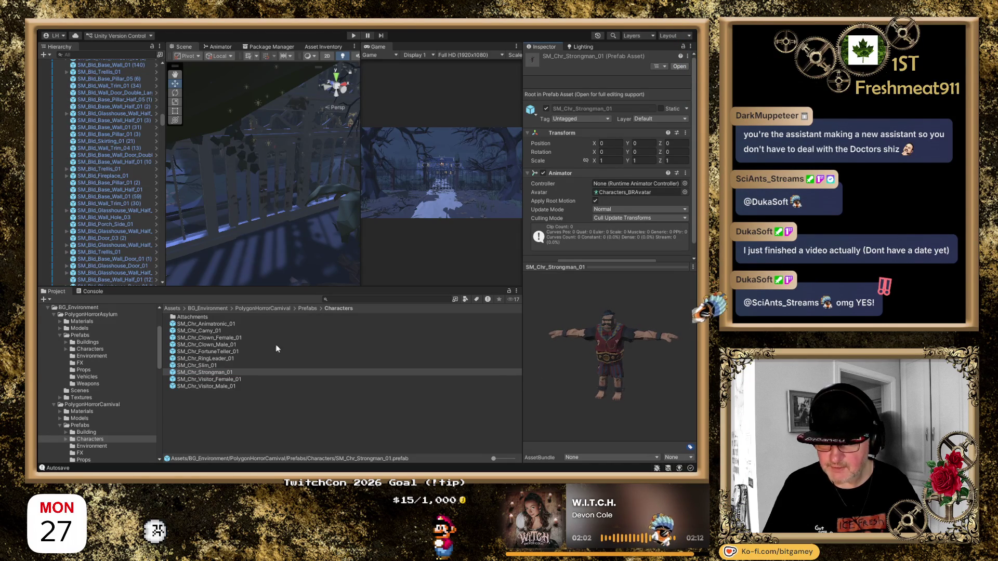
click(237, 380)
mouse_move(612, 379)
mouse_down()
mouse_move(560, 369)
mouse_move(507, 376)
mouse_up()
Preview Visitor Male, revisit Visitor Female facing front, then return to BG_Environment.
click(221, 386)
mouse_move(625, 387)
mouse_down()
mouse_move(552, 353)
mouse_move(544, 401)
mouse_move(528, 385)
mouse_up()
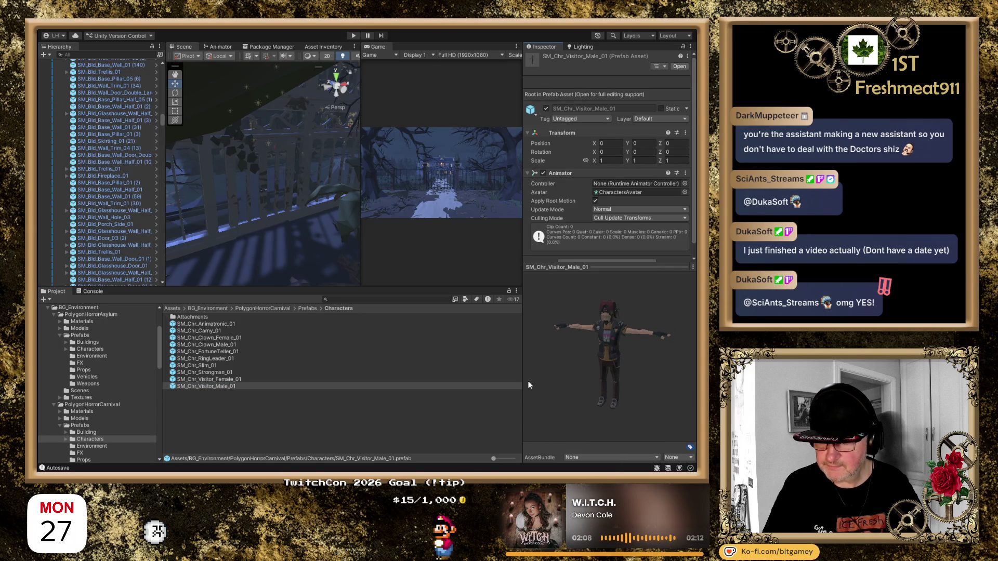
click(245, 378)
drag(651, 394, 534, 387)
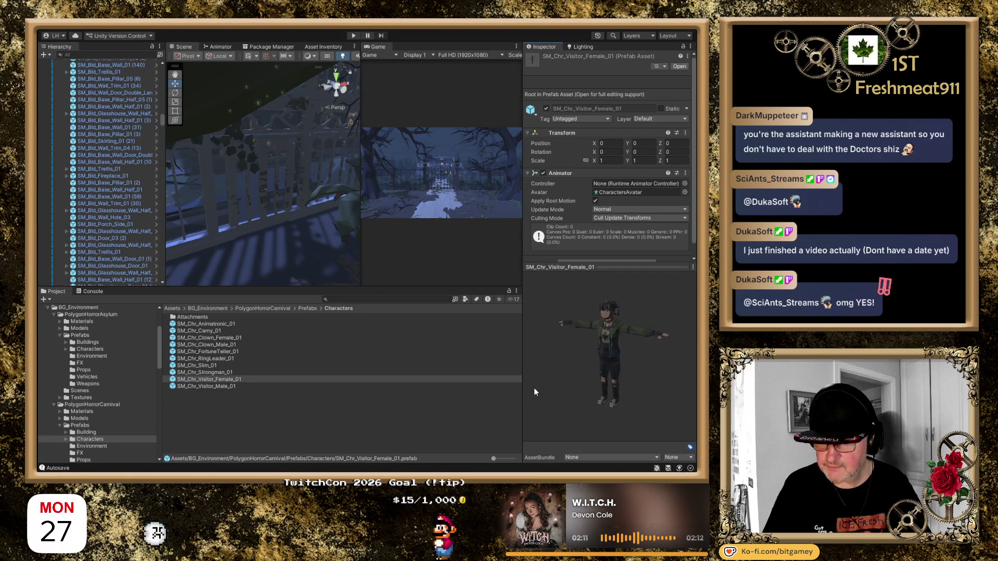
click(204, 309)
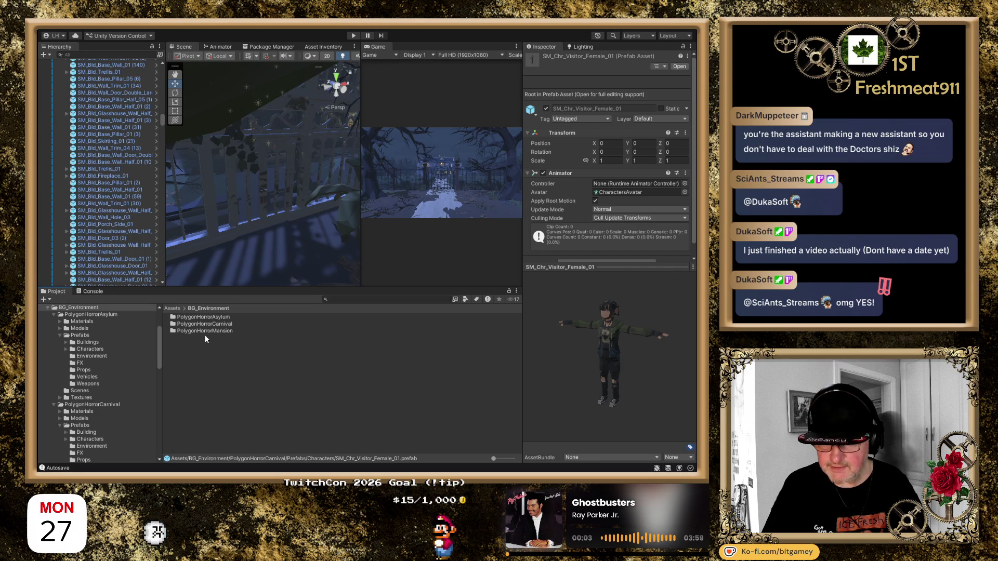
Open PolygonHorrorAsylum/Prefabs/Characters and preview the Doctor and first nurse prefabs.
double_click(213, 318)
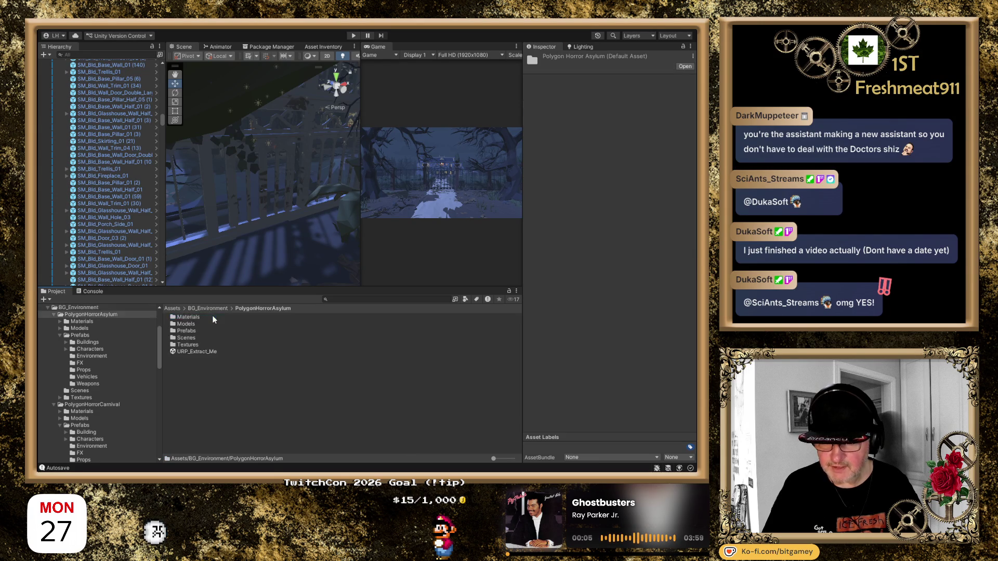
double_click(189, 330)
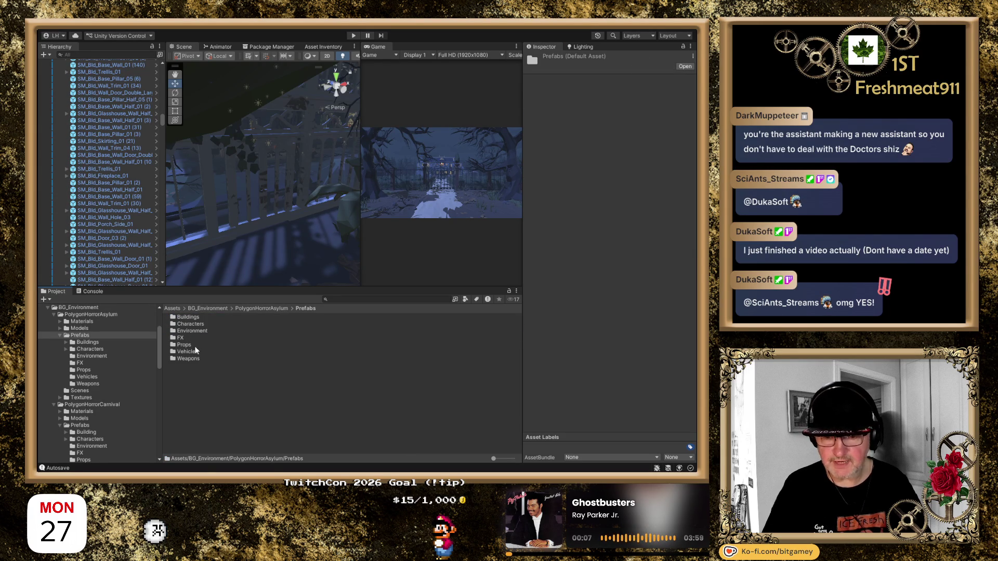
double_click(195, 324)
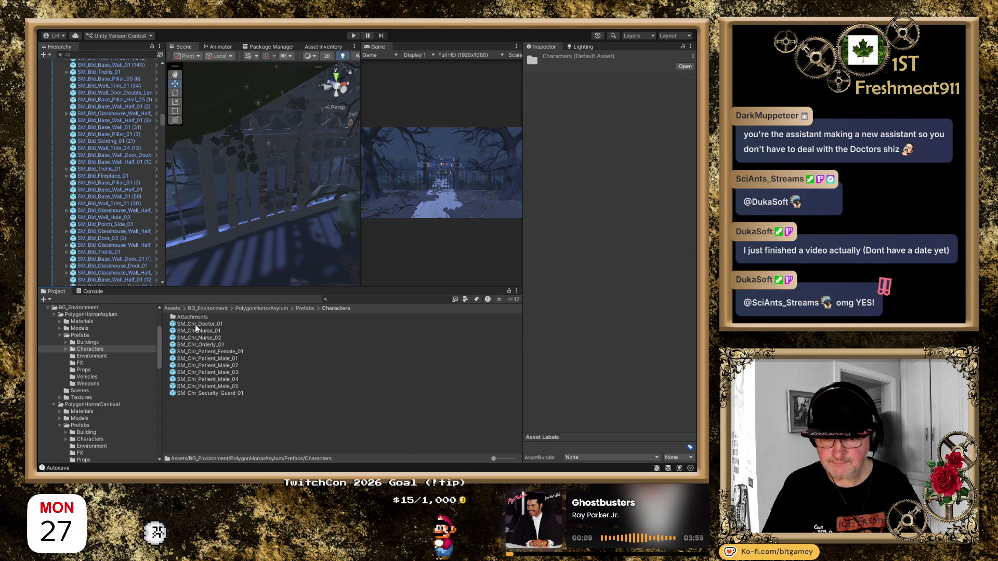
click(196, 324)
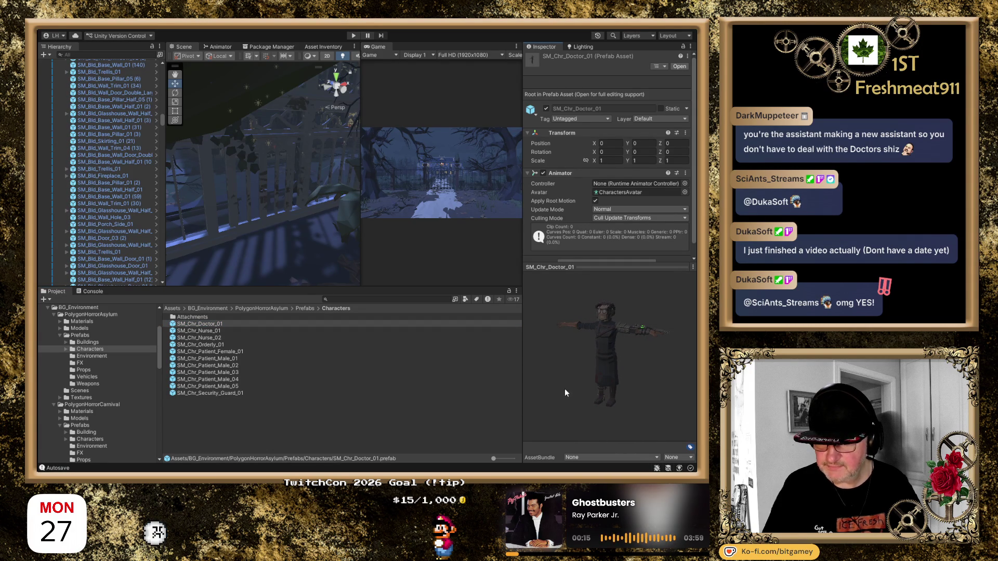
key(Down)
mouse_move(572, 367)
mouse_down()
mouse_move(551, 347)
mouse_move(485, 381)
mouse_move(448, 359)
mouse_move(526, 377)
mouse_move(572, 373)
mouse_move(485, 353)
mouse_up()
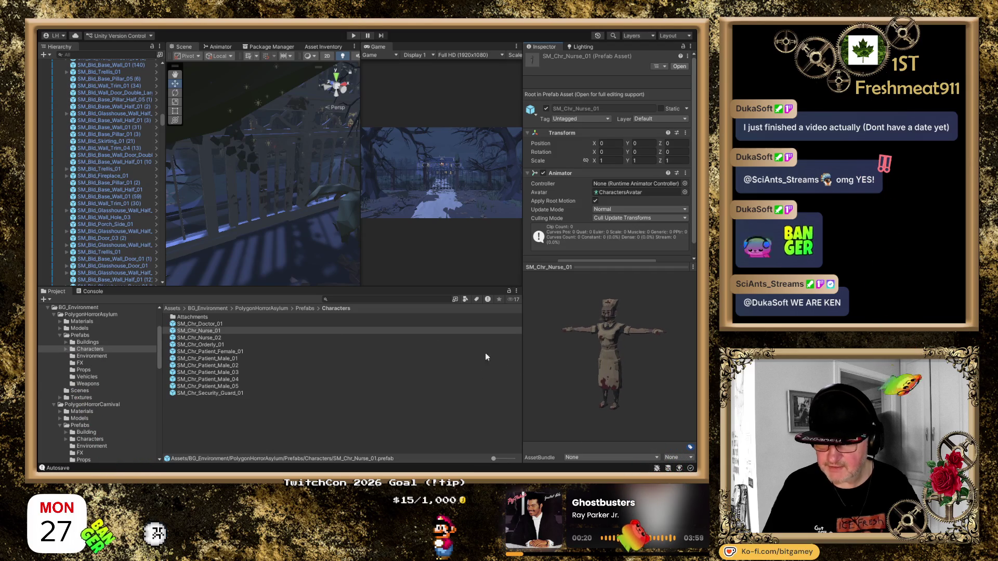
Preview the second nurse, Orderly, female patient and first male patient, rotating their models.
click(212, 338)
mouse_move(549, 368)
mouse_down()
mouse_move(589, 372)
mouse_move(565, 392)
mouse_move(517, 341)
mouse_move(494, 342)
mouse_up()
click(224, 345)
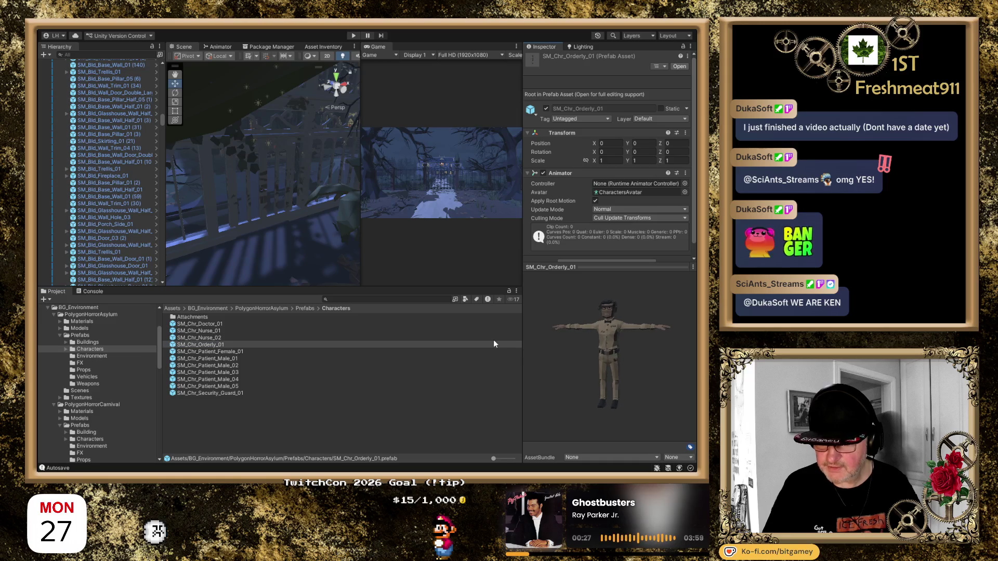
click(208, 353)
mouse_move(598, 376)
mouse_down()
mouse_move(616, 376)
mouse_move(523, 358)
mouse_move(467, 372)
mouse_up()
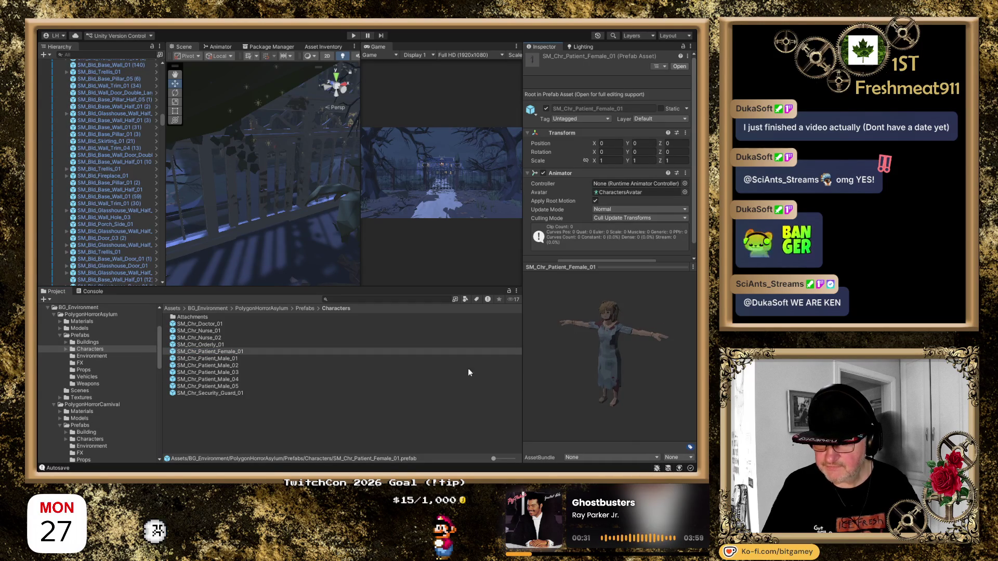
click(231, 358)
mouse_move(623, 369)
mouse_down()
mouse_move(559, 338)
mouse_move(498, 341)
mouse_up()
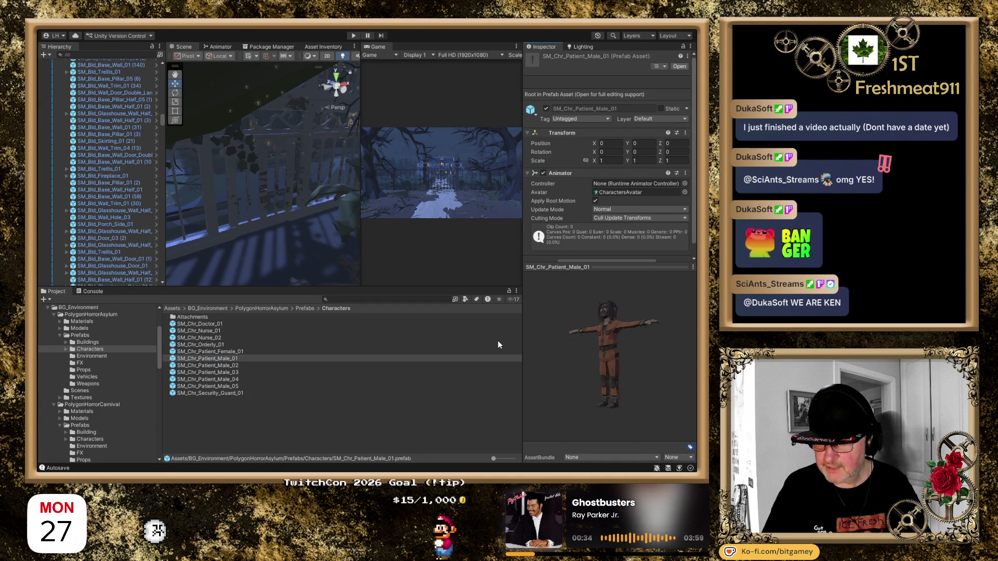
Preview the second and third male patient prefabs, turning each model around.
click(230, 372)
click(227, 366)
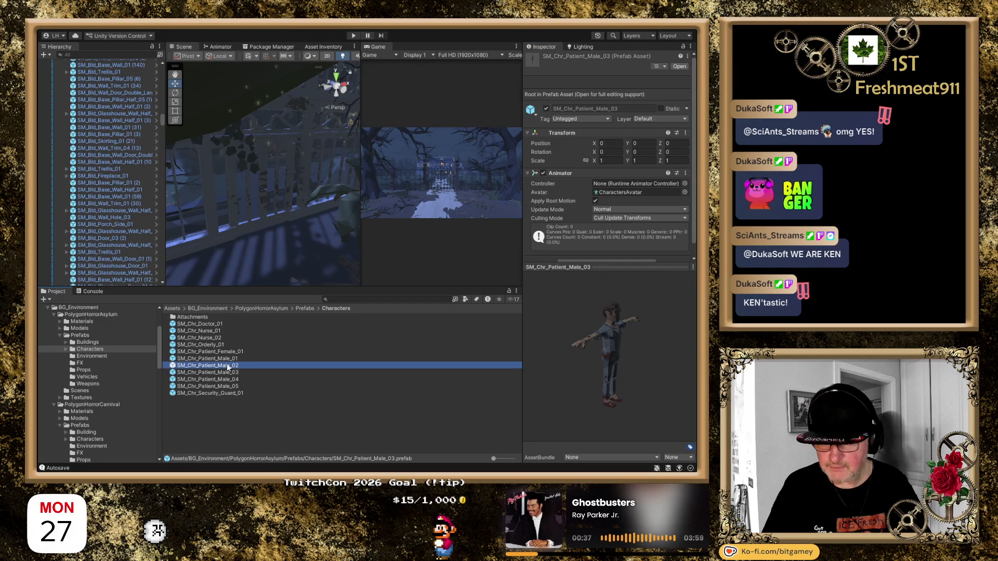
mouse_move(648, 370)
mouse_down()
mouse_move(563, 360)
mouse_move(582, 398)
mouse_move(602, 332)
mouse_move(536, 357)
mouse_up()
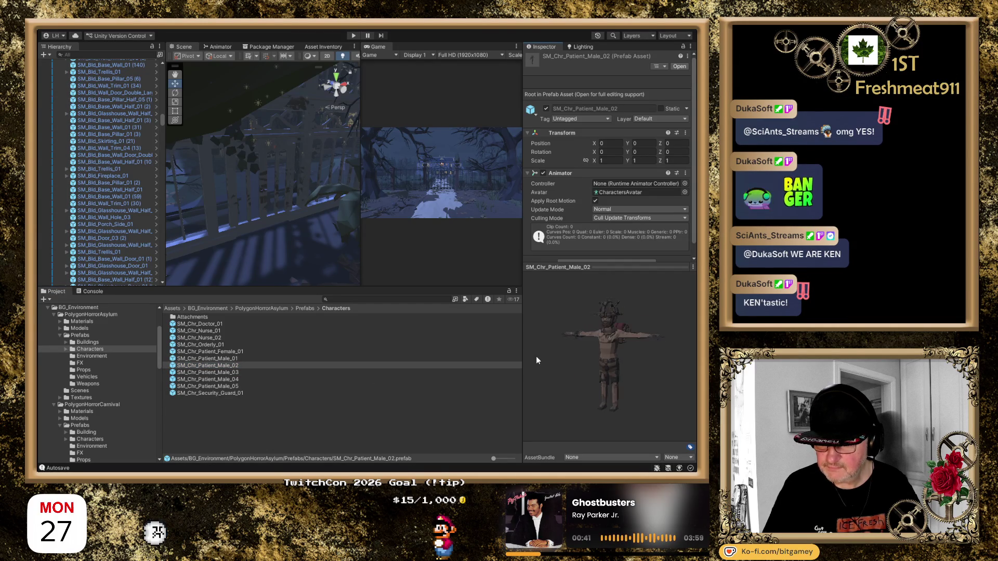
click(237, 368)
click(238, 372)
drag(569, 341, 479, 345)
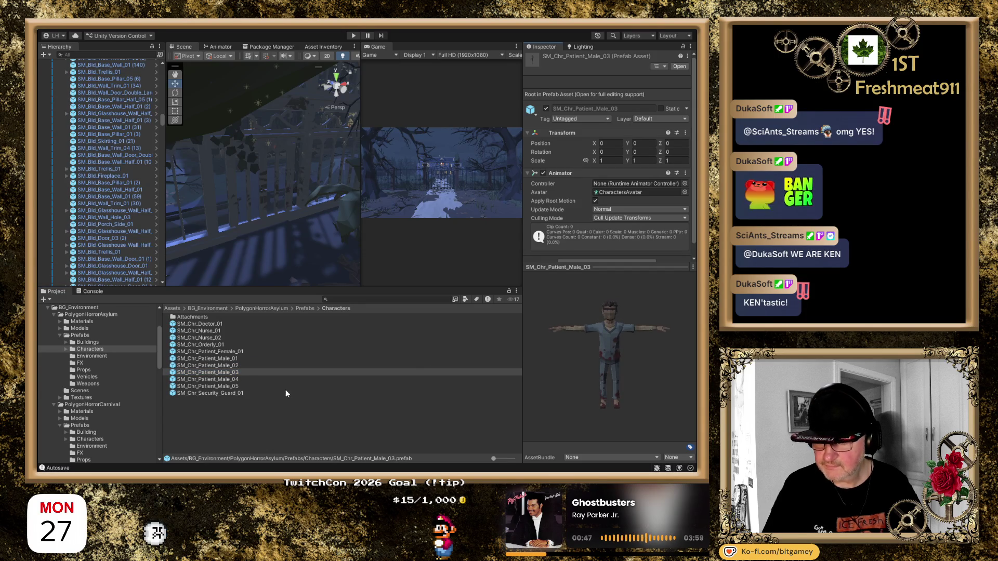
Preview the fourth and fifth male patients and the Security Guard, rotating each to face front.
click(242, 379)
drag(581, 398, 548, 386)
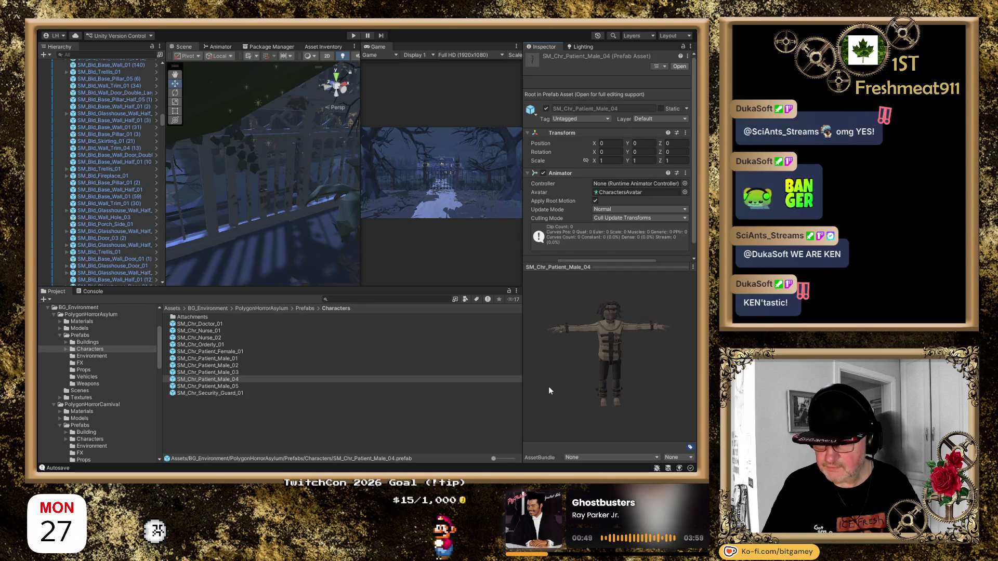
click(239, 386)
drag(624, 379, 547, 344)
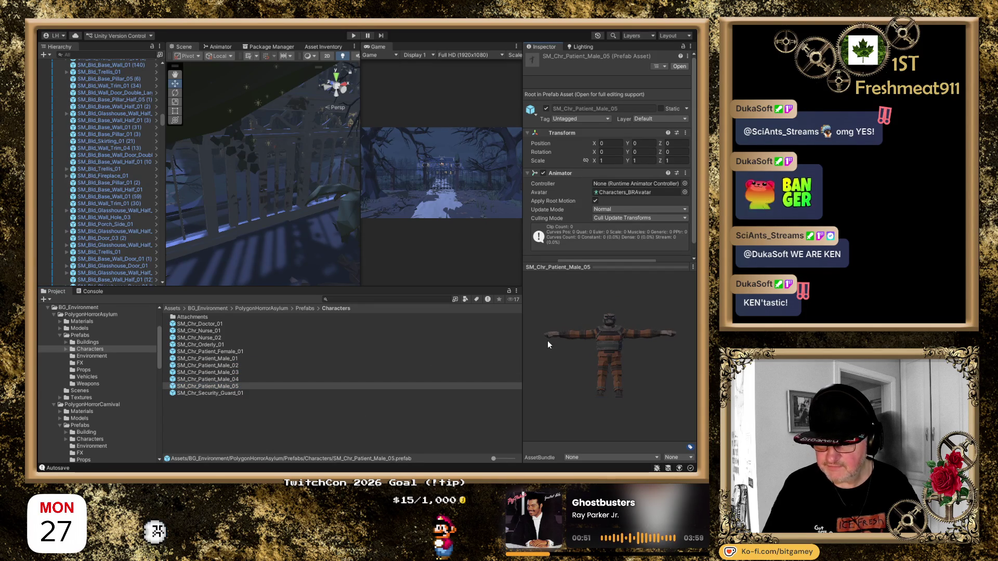
click(232, 393)
mouse_move(623, 379)
mouse_down()
mouse_move(551, 338)
mouse_move(529, 347)
mouse_up()
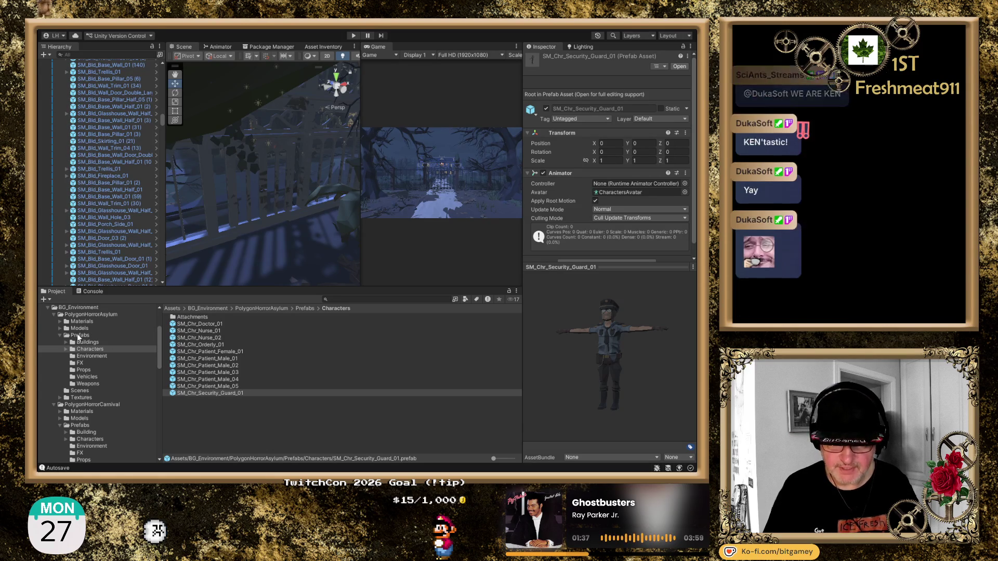
Collapse Building, Roof_Layer and Upstairs_Layer in the Hierarchy, then switch to the Asset Store flashlight results.
scroll(78, 180, up, 5)
scroll(78, 180, up, 5)
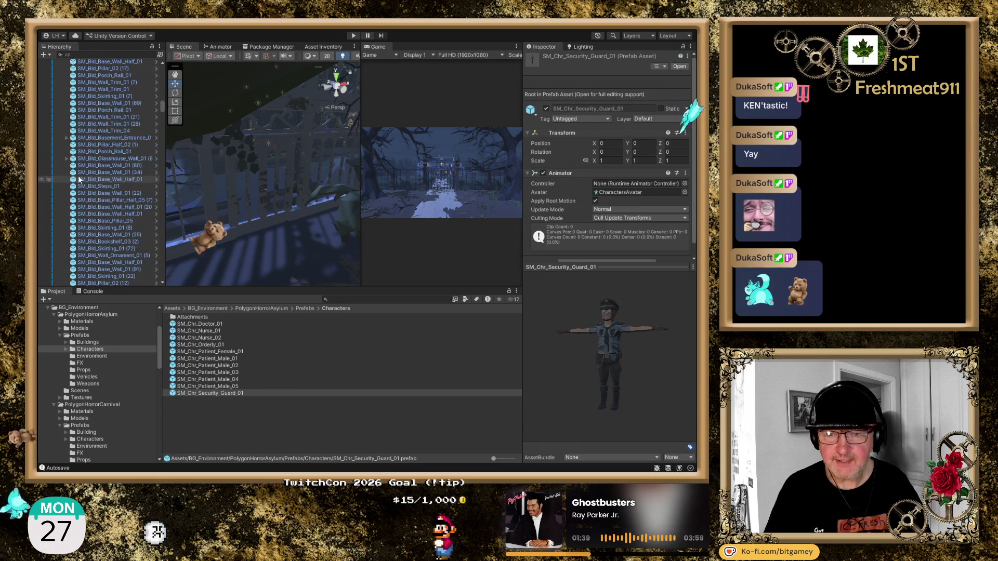
drag(161, 108, 161, 65)
click(60, 119)
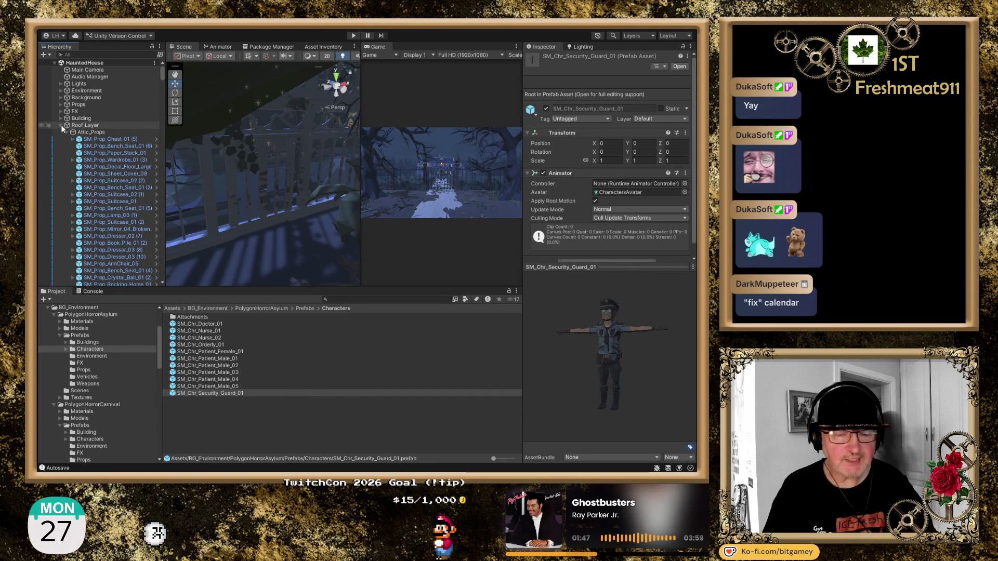
click(61, 124)
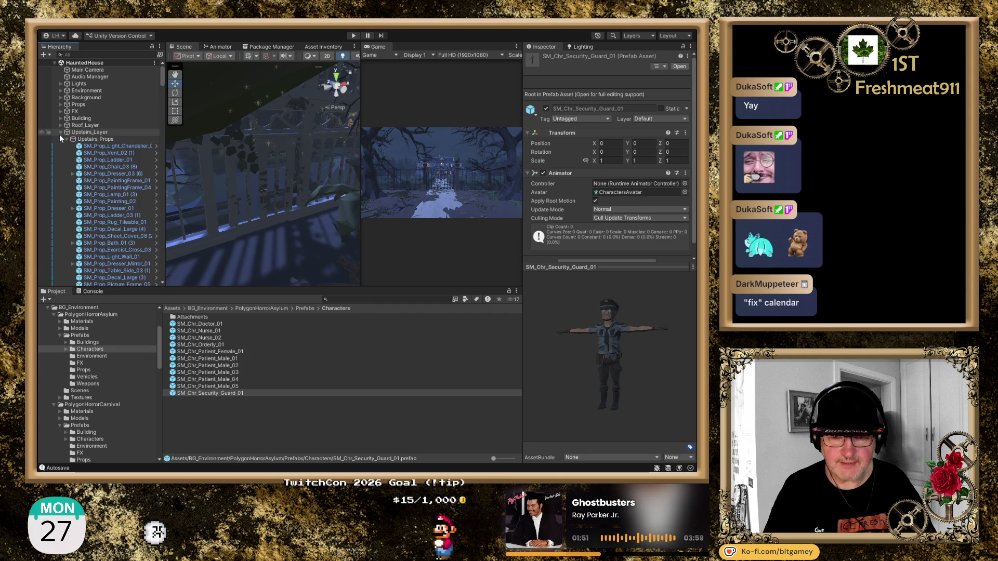
click(59, 133)
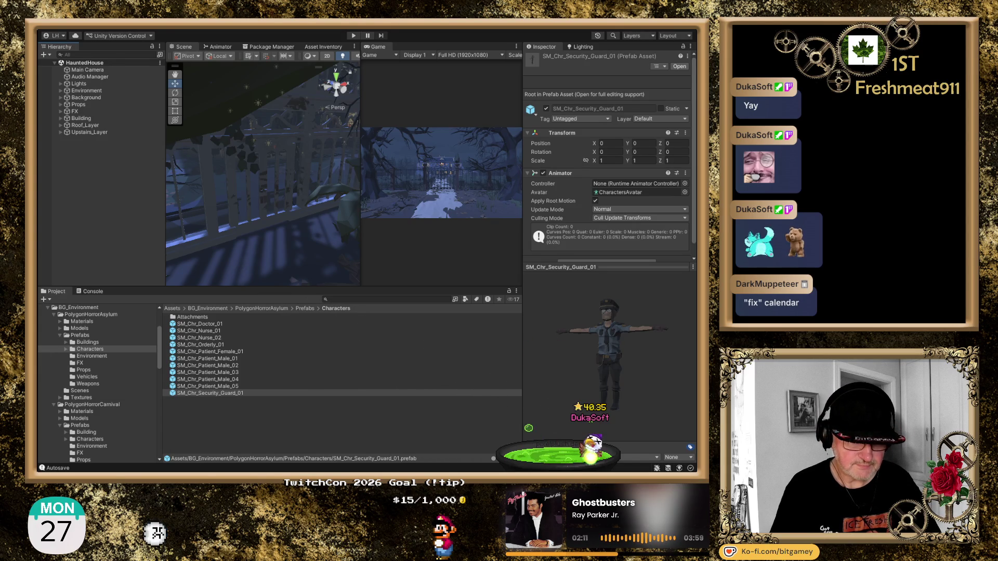
key(alt+Tab)
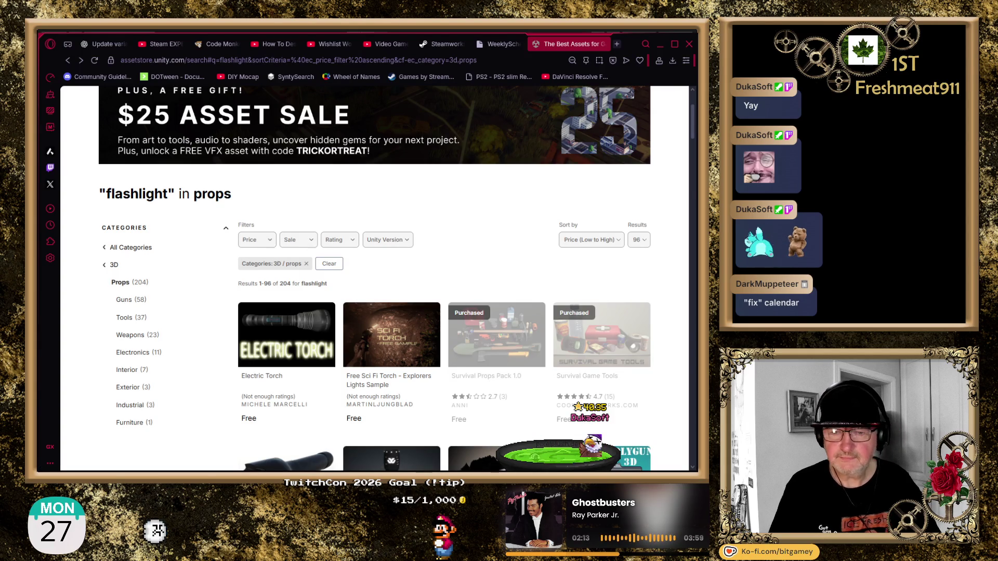